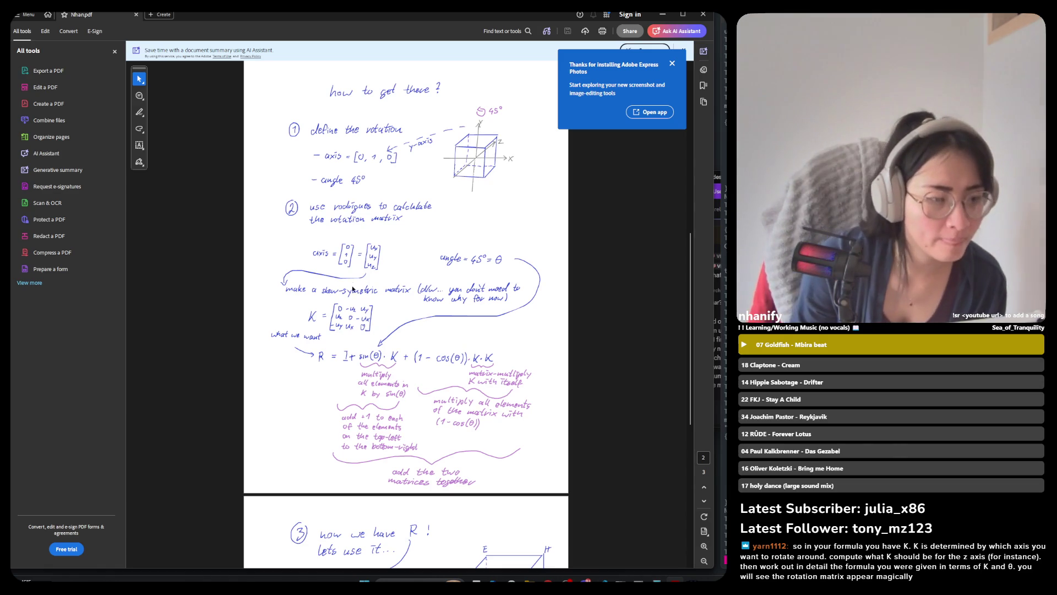
Scroll the rotation-notes PDF up to the 'how to get there?' page on Rodrigues' formula.
scroll(341, 317, "up", 3, "ctrl")
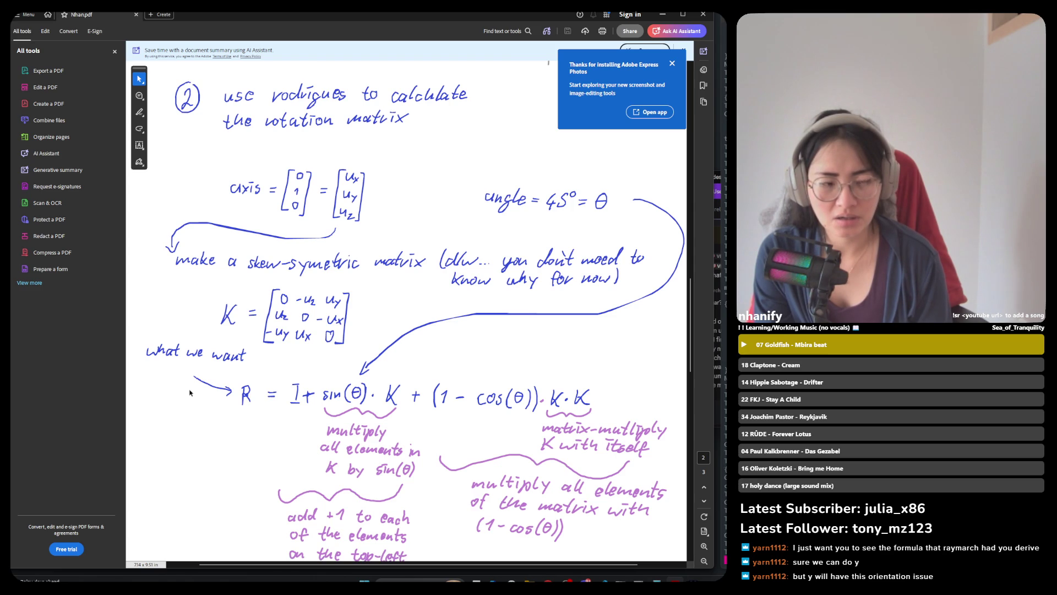
Cycle through the open windows, then minimize the Acrobat Reader notes window.
key("alt+Tab")
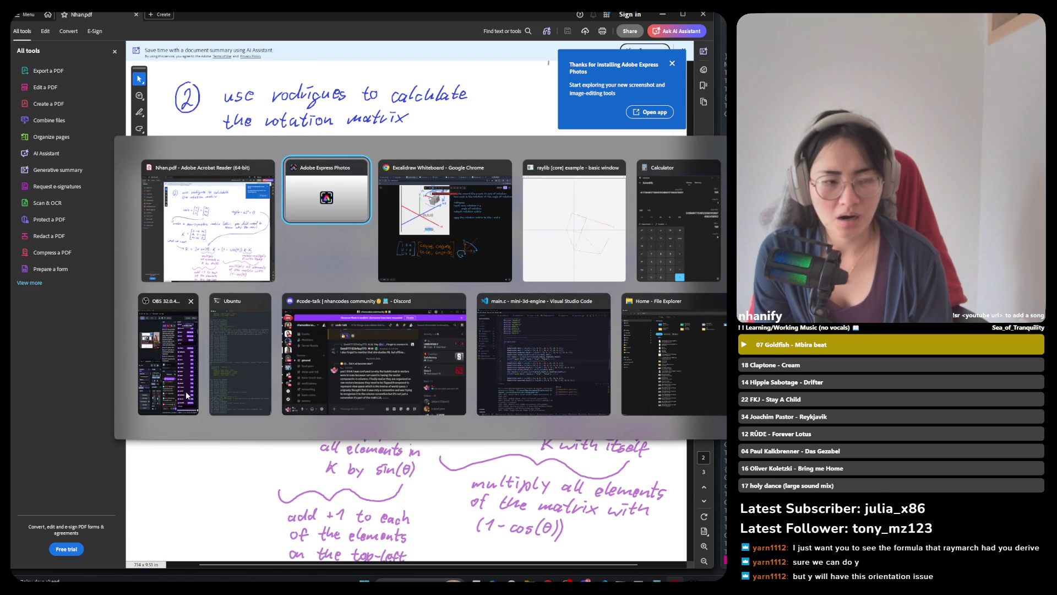
key("alt+Tab")
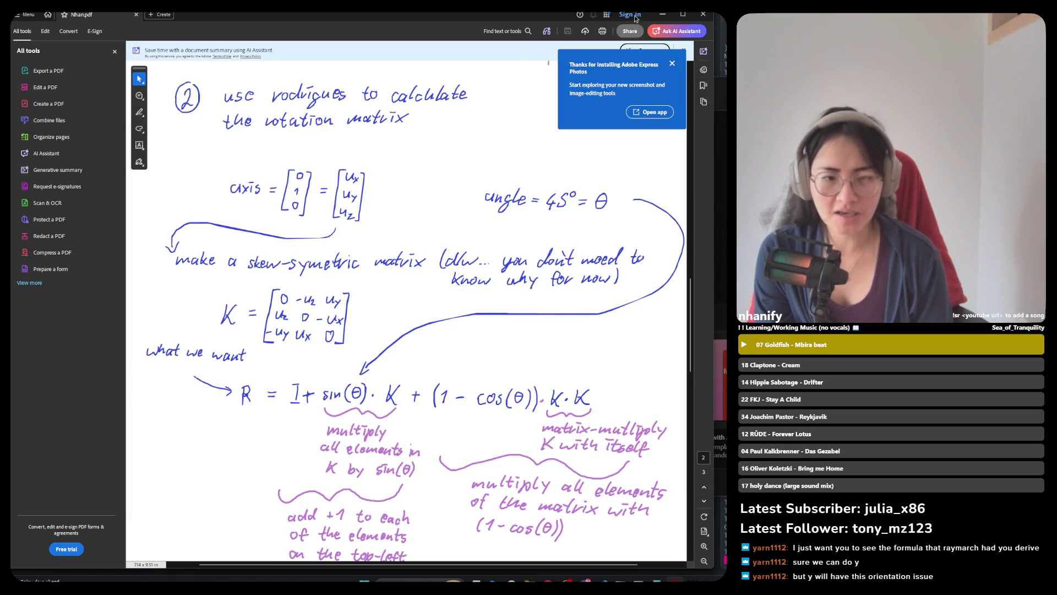
left_click(663, 15)
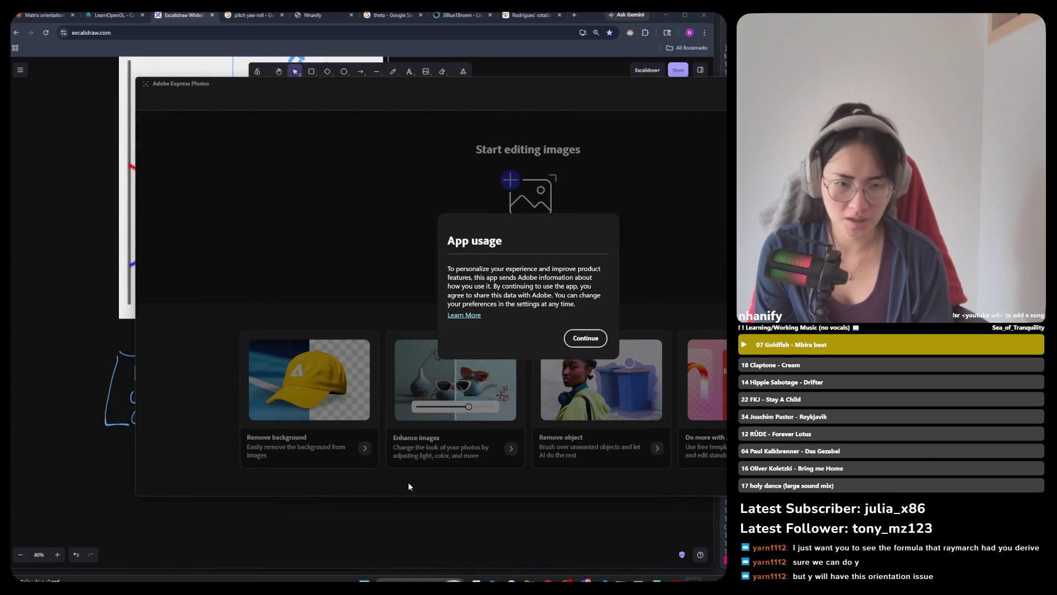
Bring the Excalidraw board forward and highlight the 'output: rotation matrix' line.
left_click(404, 533)
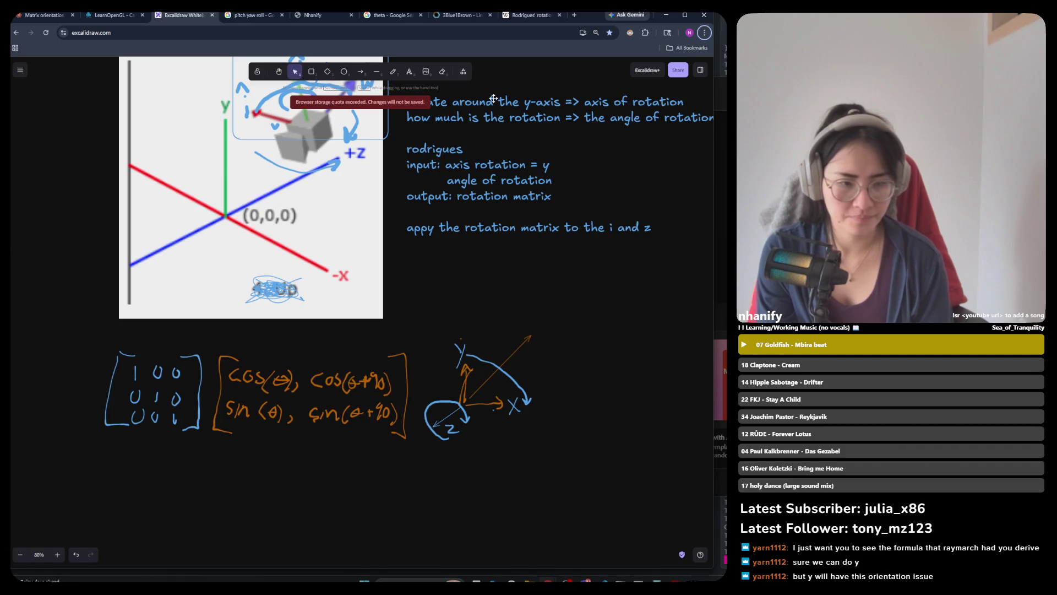
left_click(490, 199)
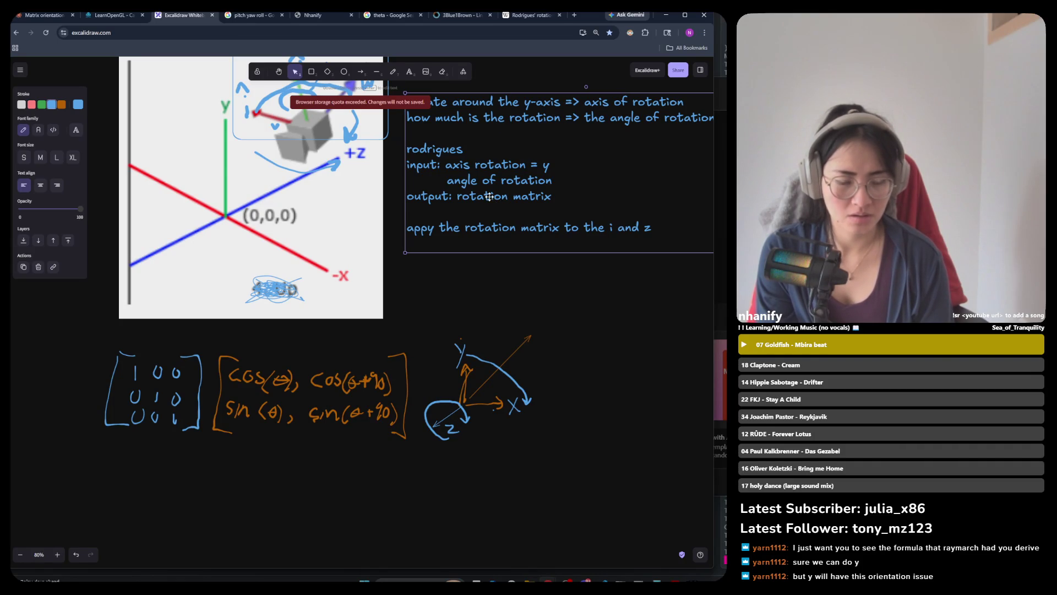
triple_click(490, 197)
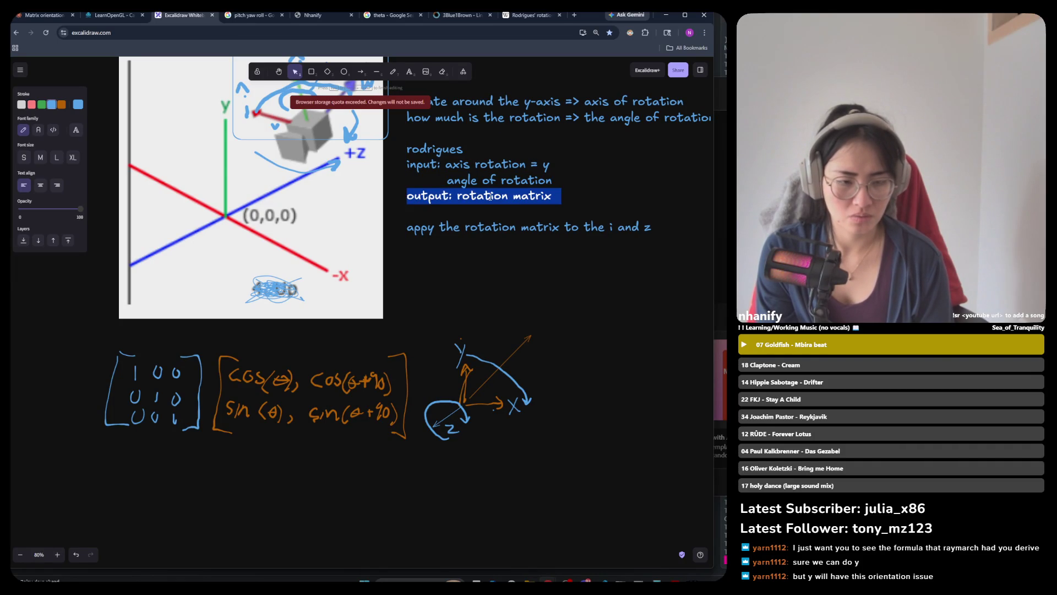
key("alt+Tab")
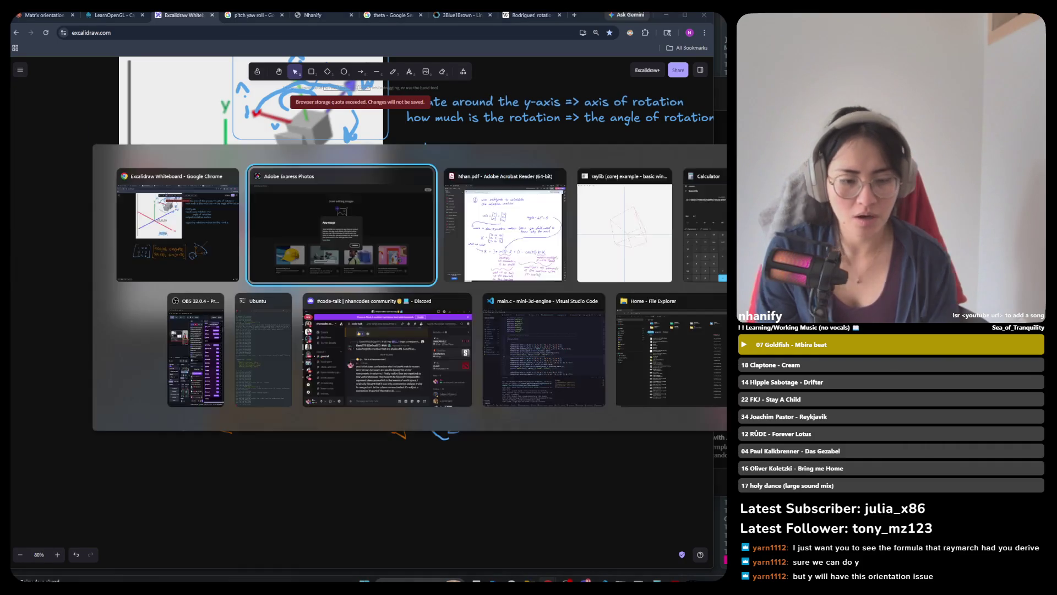
key("alt+Tab")
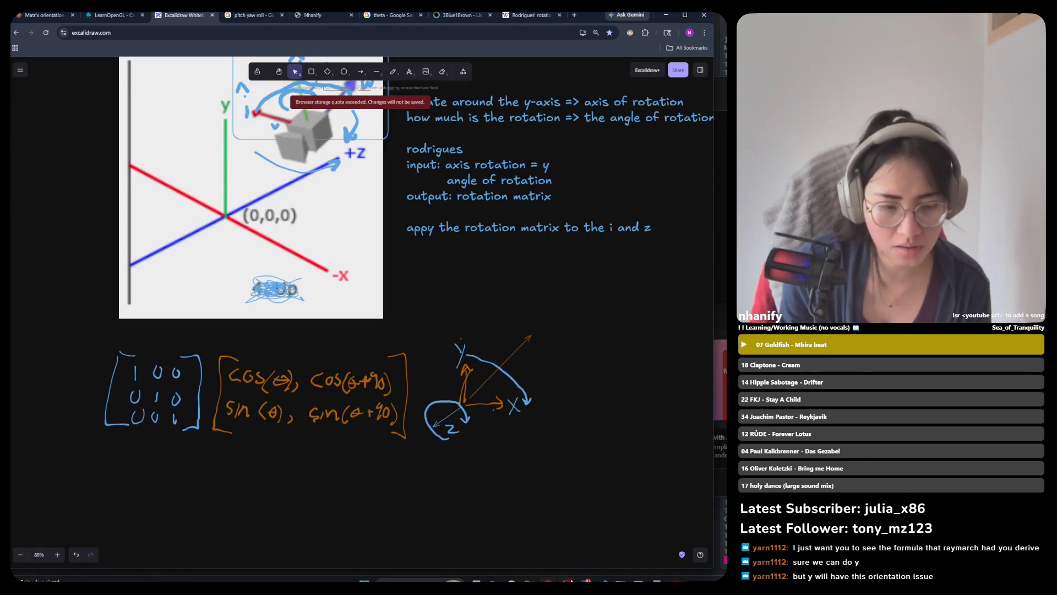
Highlight 'rotation matrix' on the output line and 'i' and 'z' on the apply line.
mouse_move(567, 583)
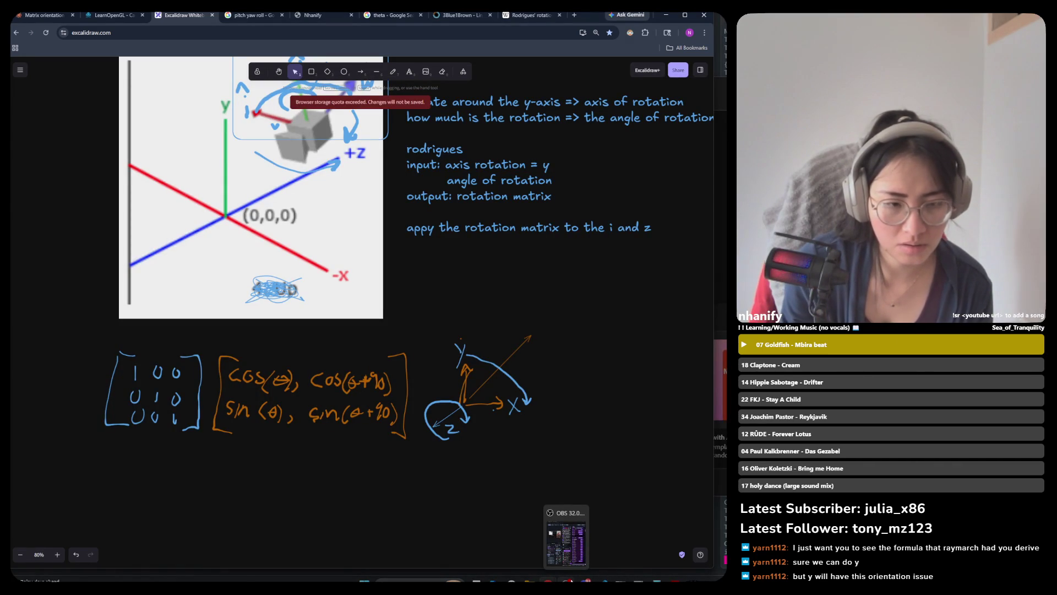
left_click(518, 211)
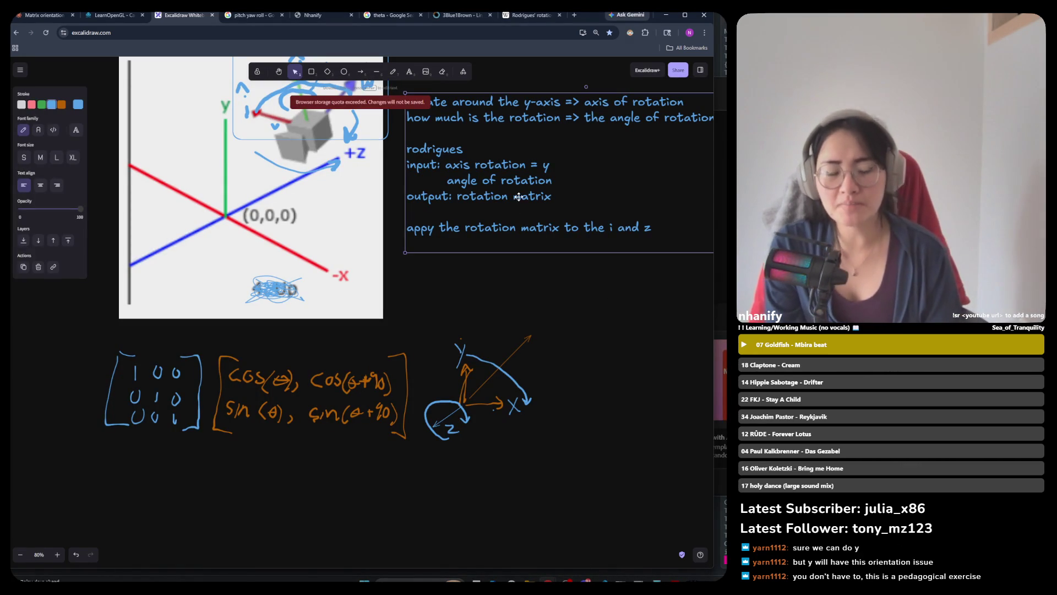
triple_click(519, 197)
left_click(482, 197)
left_click_drag(500, 197, 552, 197)
double_click(611, 228)
double_click(646, 229)
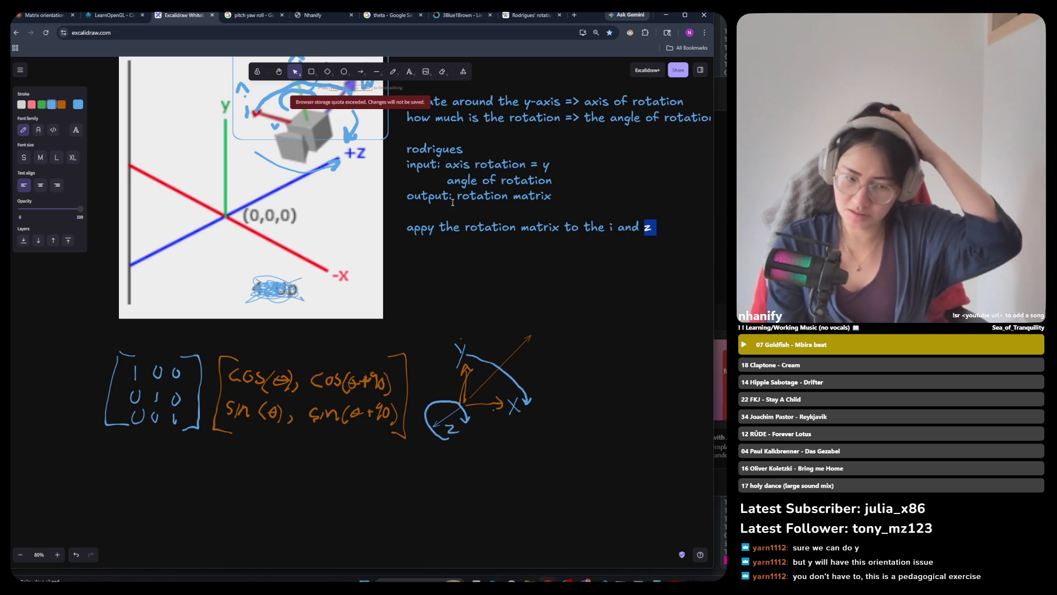
left_click_drag(422, 196, 557, 205)
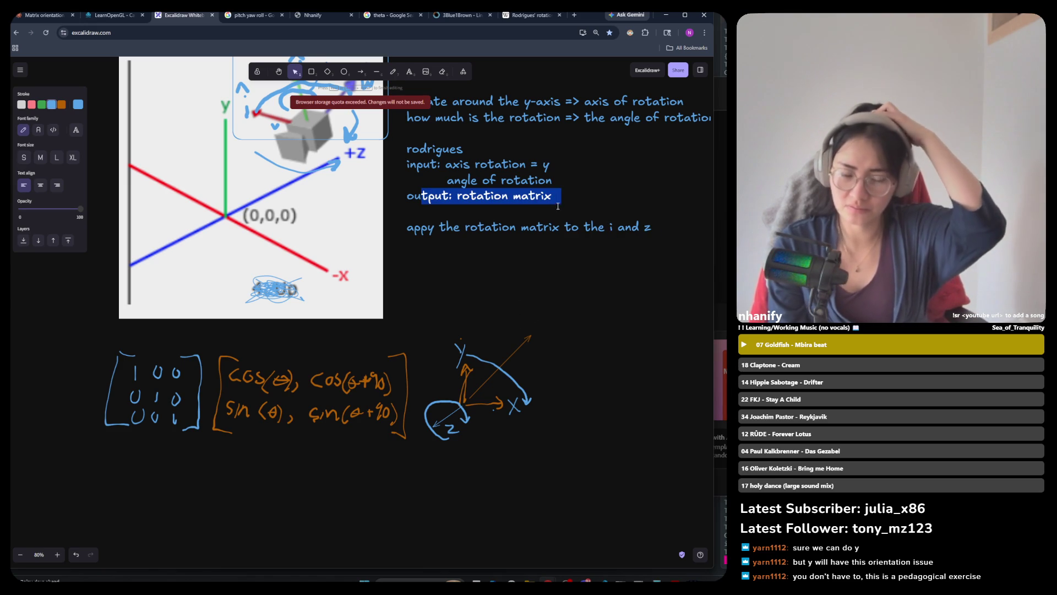
left_click_drag(610, 228, 652, 228)
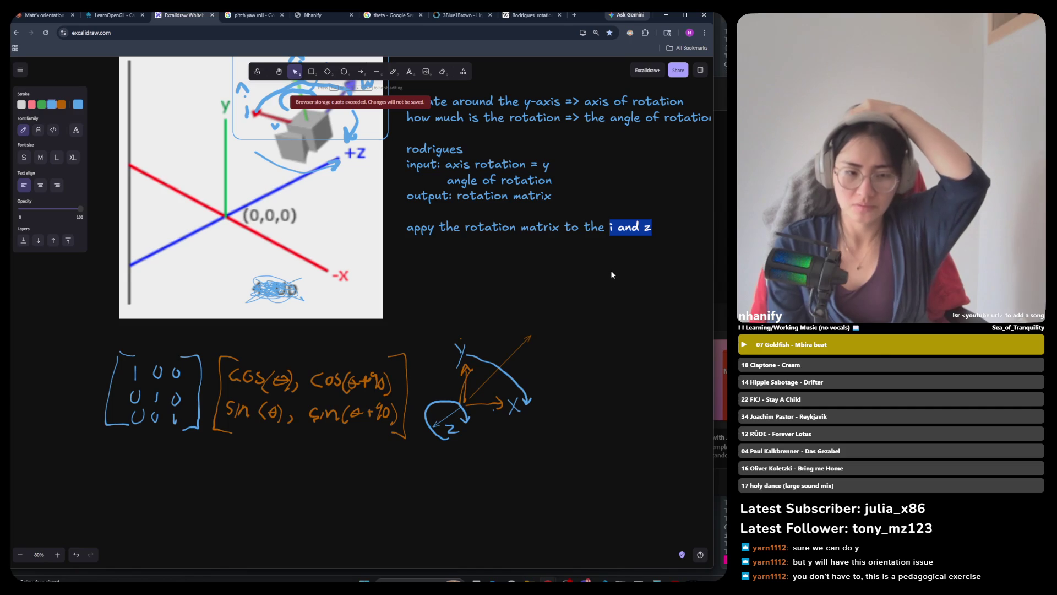
left_click(545, 234)
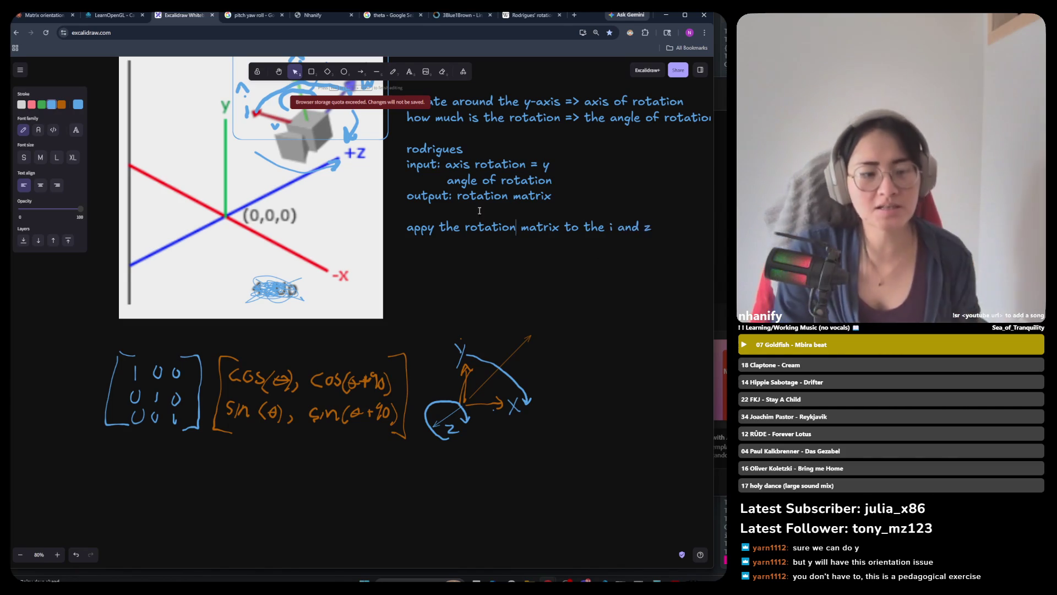
Review the input, output and apply lines, selecting 'axis rotation', 'rotation matrix' and 'z'.
mouse_move(414, 194)
left_mouse_down()
mouse_move(559, 201)
mouse_move(658, 231)
left_mouse_up()
mouse_move(557, 199)
left_mouse_down()
mouse_move(517, 169)
mouse_move(398, 167)
mouse_move(556, 180)
mouse_move(499, 205)
left_mouse_up()
left_click(409, 148)
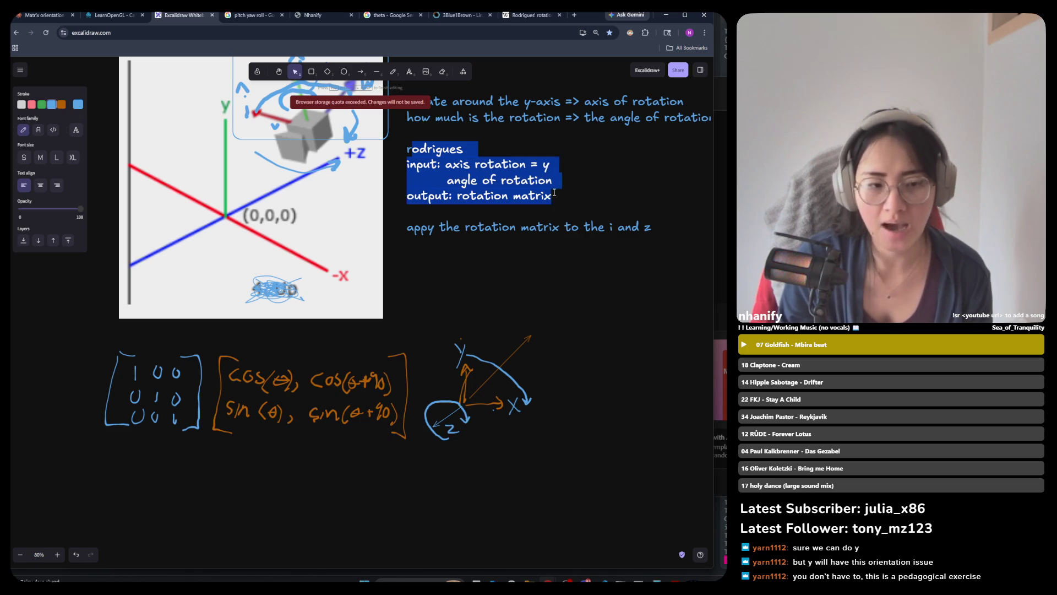
left_click(493, 194)
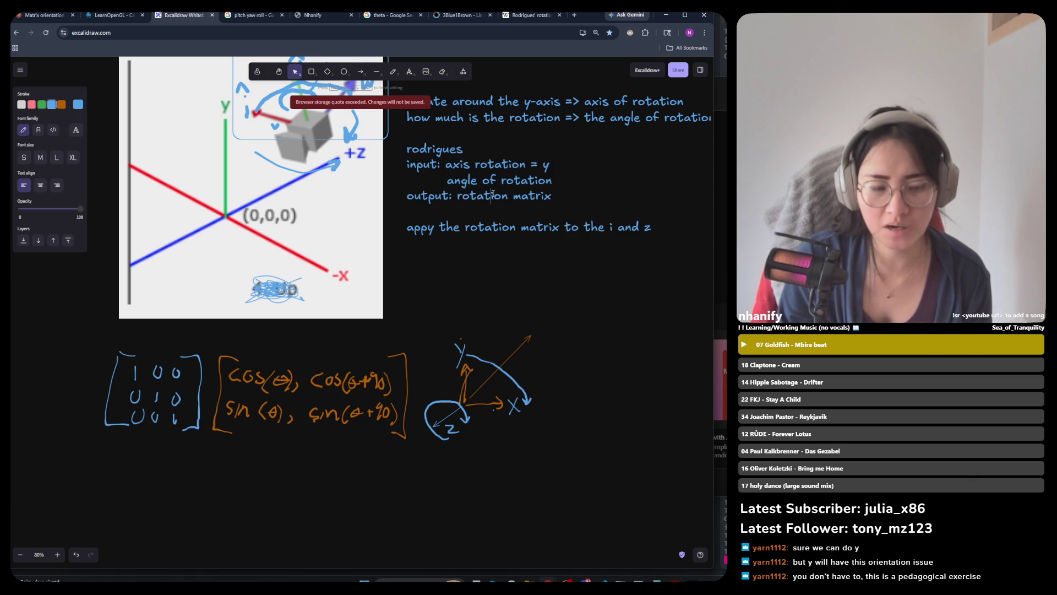
mouse_move(451, 164)
left_mouse_down()
mouse_move(520, 164)
mouse_move(461, 181)
mouse_move(553, 181)
left_mouse_up()
left_click(549, 164)
left_click(449, 197)
left_click_drag(458, 197, 553, 198)
left_click(464, 198)
left_click_drag(464, 199, 565, 190)
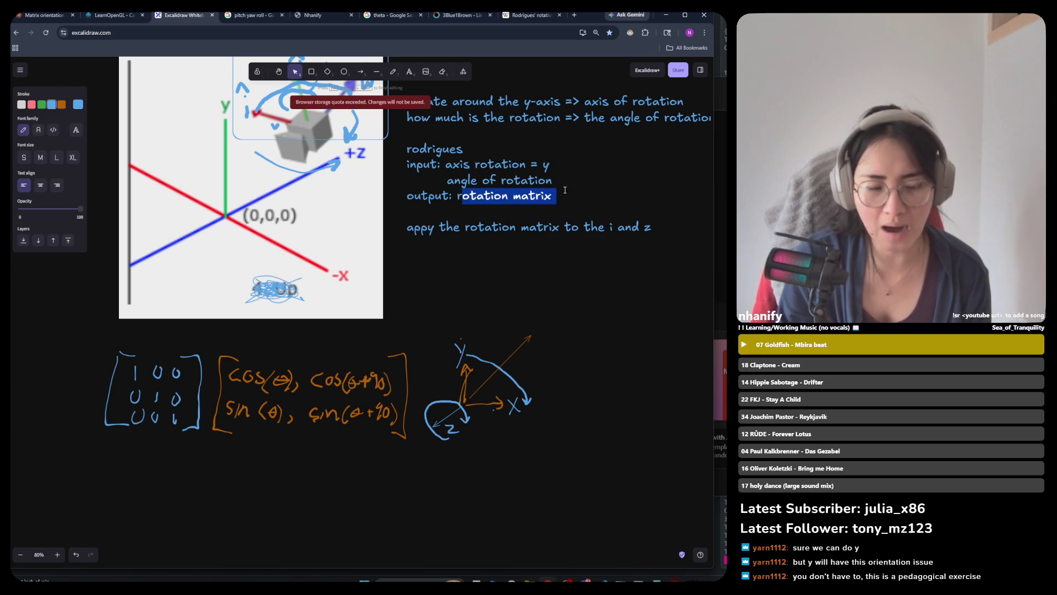
left_click(446, 228)
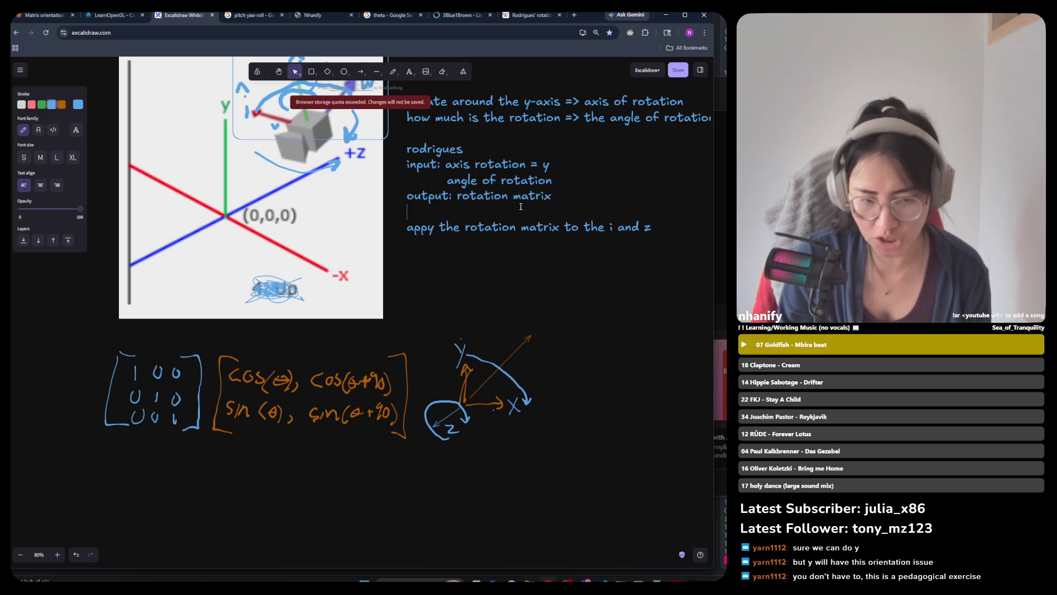
double_click(648, 227)
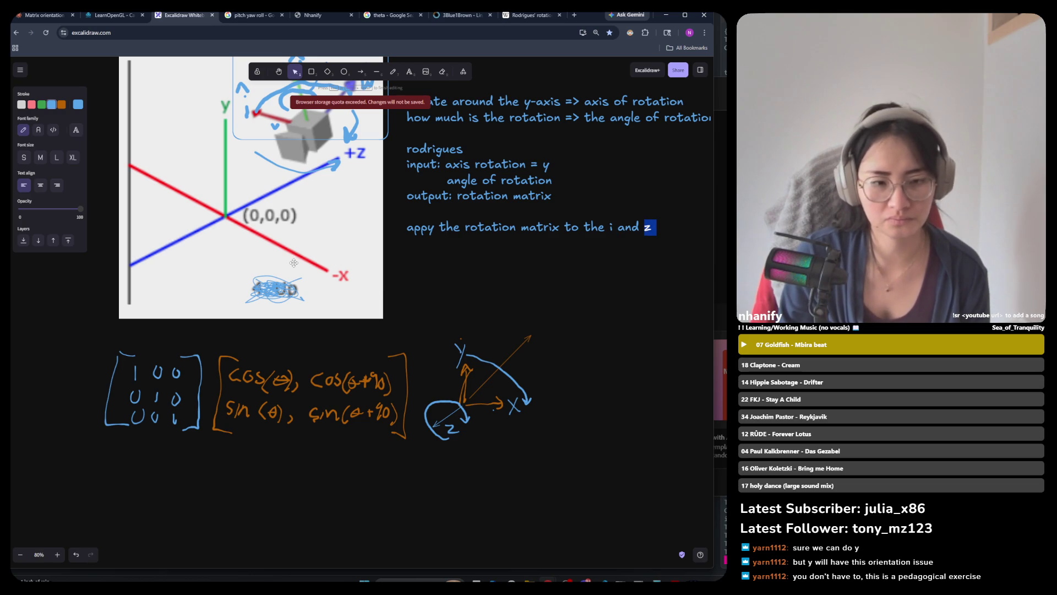
Move the hand-drawn axis sketch below the 1 0 0 identity matrix.
mouse_move(429, 195)
left_mouse_down()
mouse_move(559, 199)
mouse_move(572, 244)
left_mouse_up()
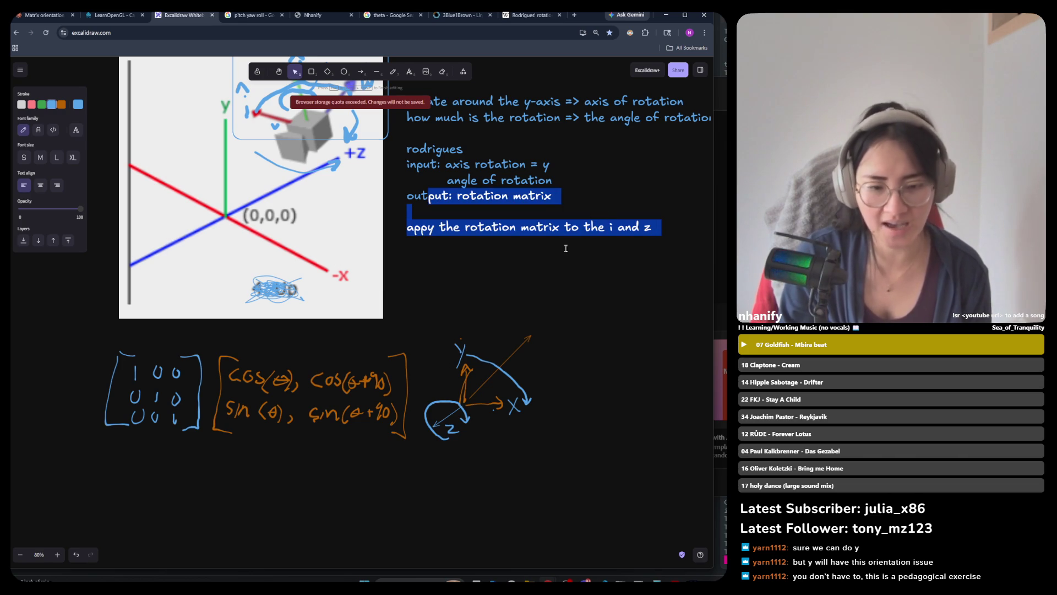
left_click_drag(570, 312, 411, 473)
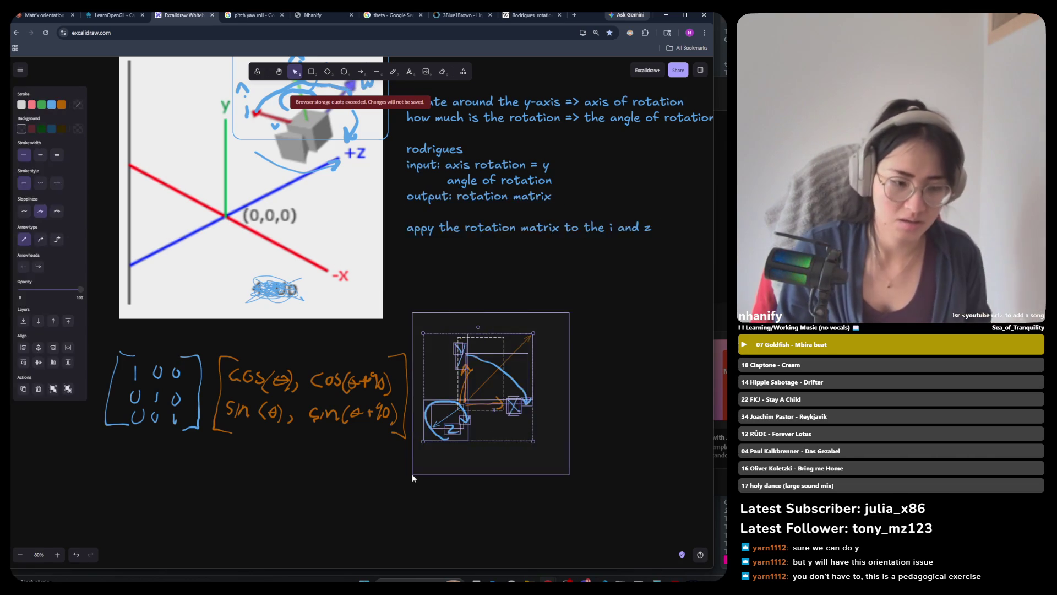
mouse_move(470, 374)
left_mouse_down()
mouse_move(458, 452)
mouse_move(138, 497)
mouse_move(139, 468)
left_mouse_up()
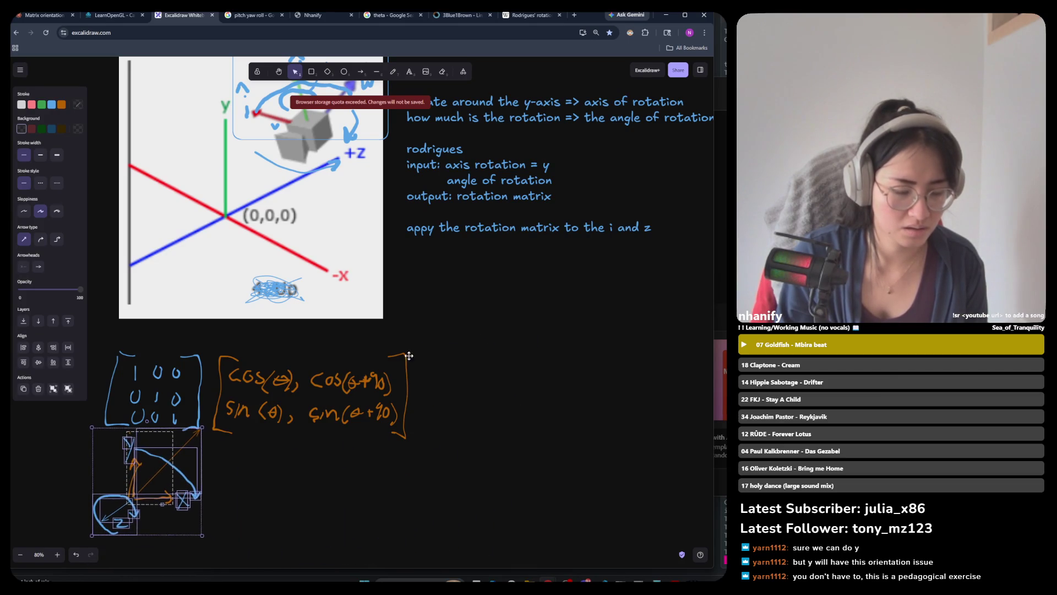
Move the orange cos/sin matrix up beside the typed notes.
left_click_drag(455, 334, 202, 446)
mouse_move(258, 376)
left_mouse_down()
mouse_move(450, 337)
mouse_move(503, 292)
left_mouse_up()
left_click(517, 377)
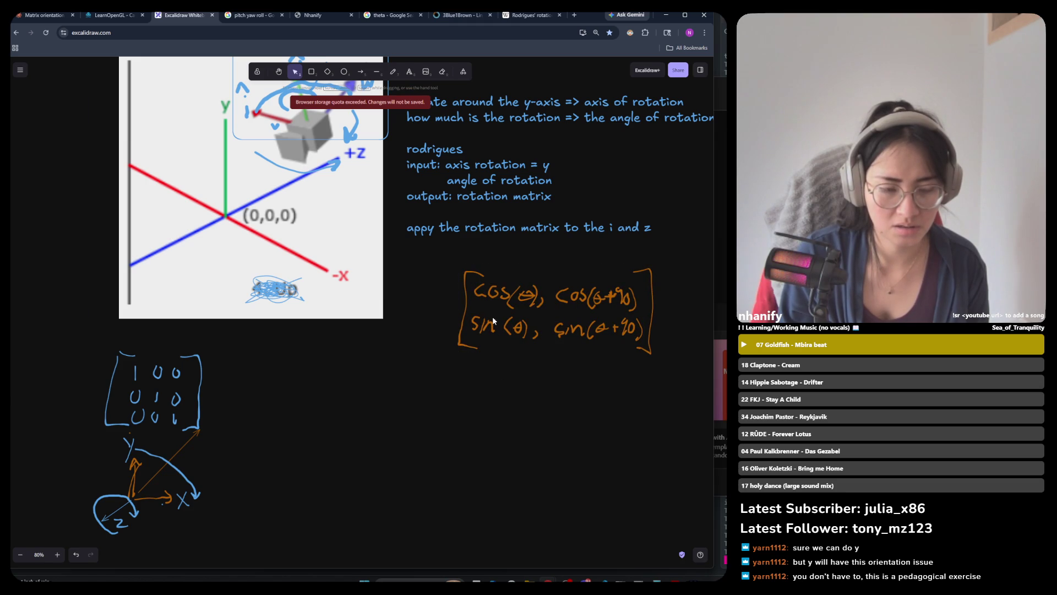
Reposition the blue notes and nudge the orange matrix up-right beneath them.
mouse_move(700, 229)
left_mouse_down()
mouse_move(536, 298)
mouse_move(687, 219)
left_mouse_up()
left_click(681, 263)
left_click_drag(681, 262, 410, 402)
left_click_drag(517, 326, 551, 318)
left_click(457, 349)
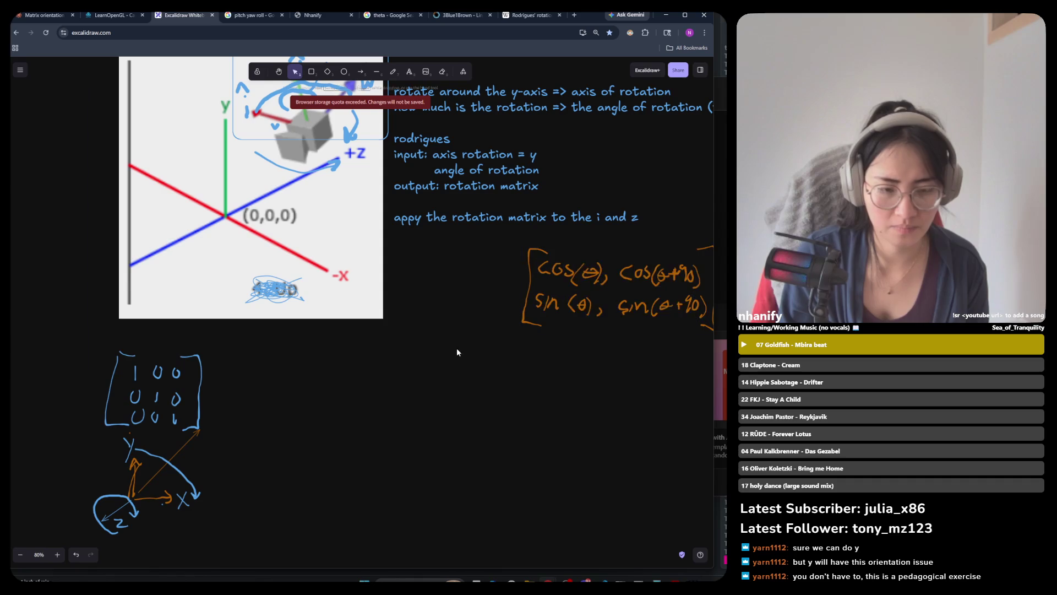
scroll(372, 365, "up", 2)
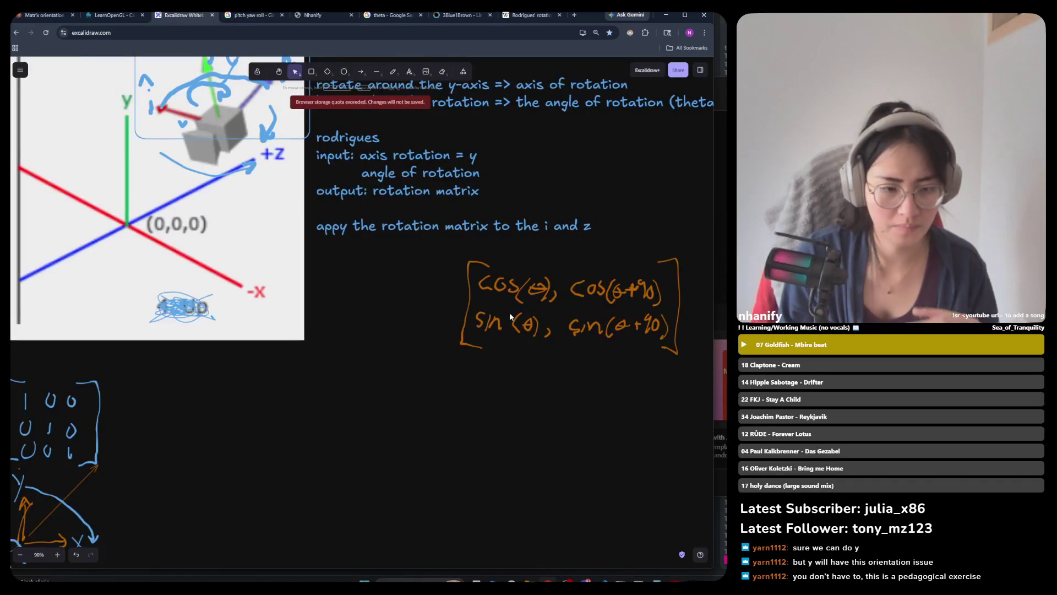
Edit the notes to read 'axis rotation = z' and 'appy the rotation matrix to the x and y'.
left_click(548, 230)
double_click(547, 230)
left_click(548, 230)
double_click(548, 231)
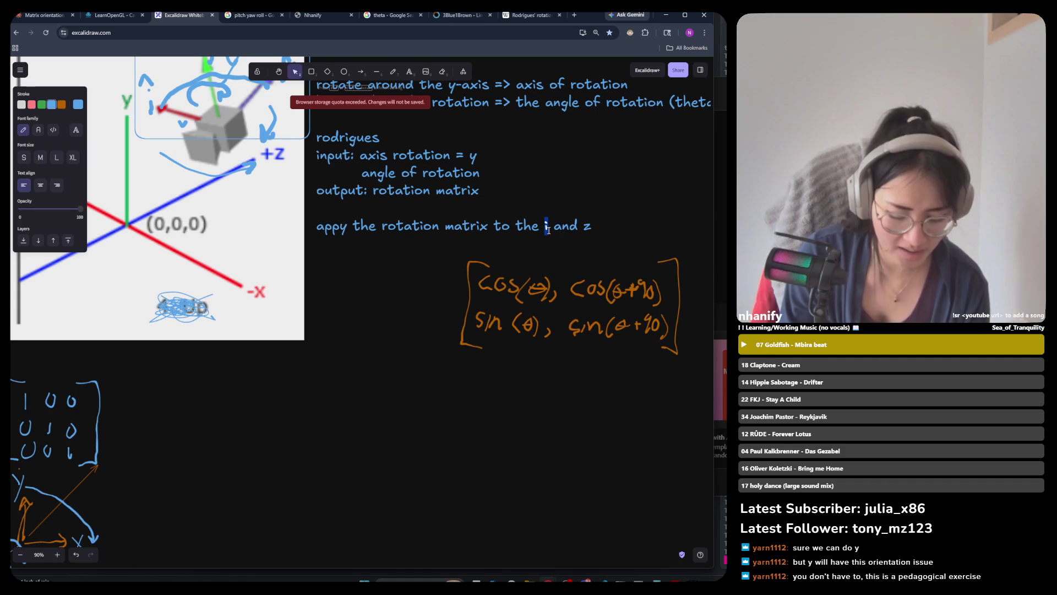
type("y")
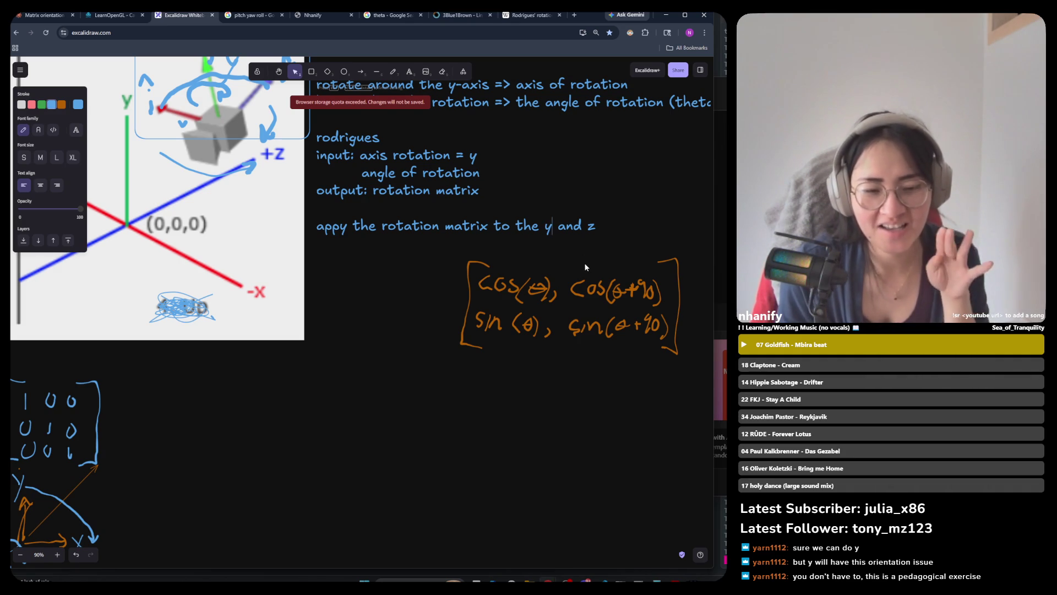
double_click(548, 228)
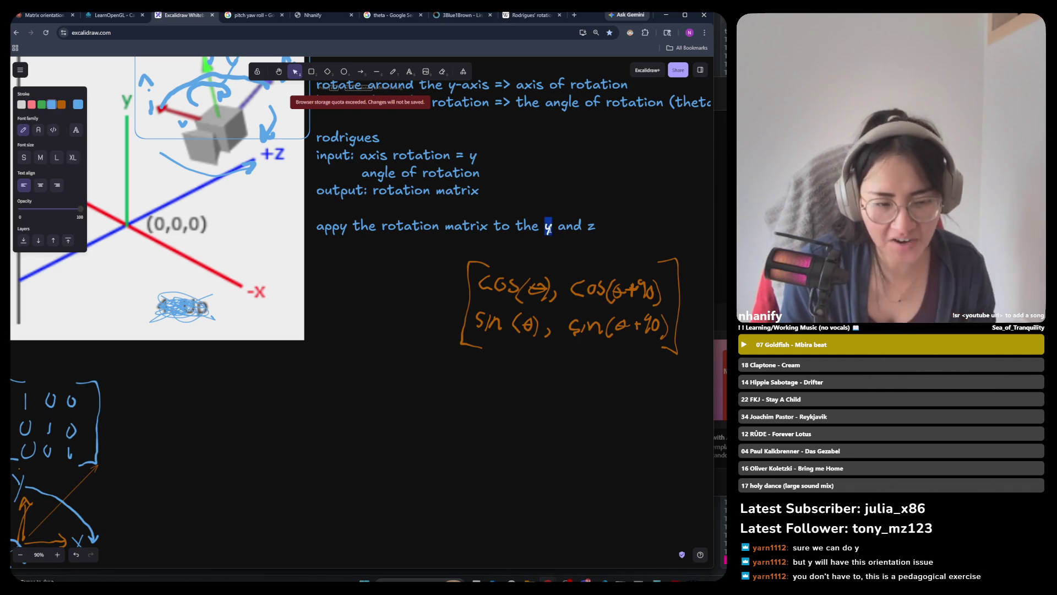
type("x")
double_click(592, 228)
type("y")
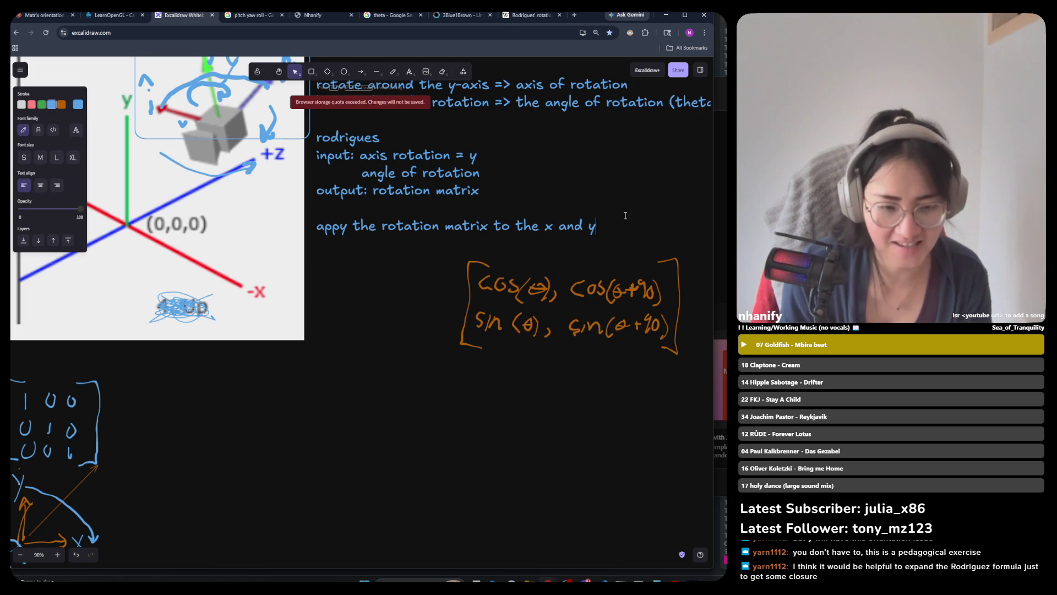
double_click(473, 158)
type("z")
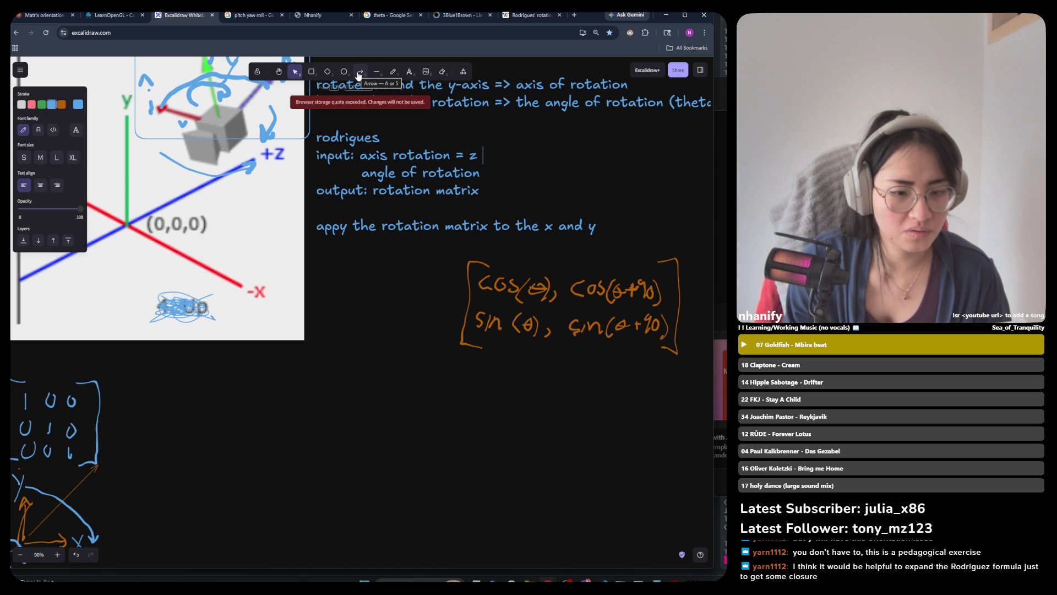
With the pencil, mark an x above each orange matrix column and write X' below it.
left_click(393, 71)
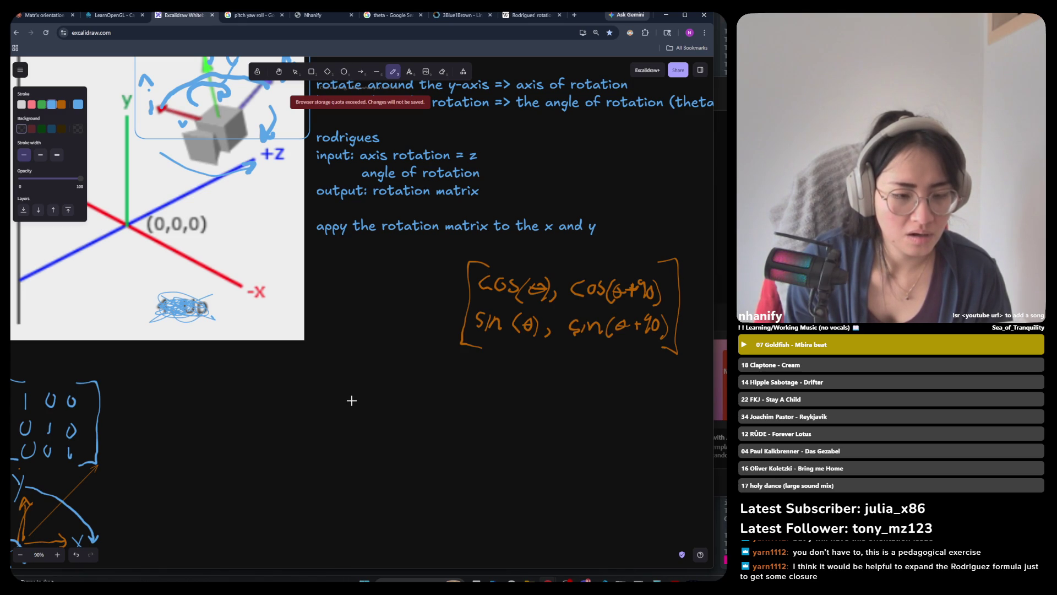
mouse_move(343, 397)
left_mouse_down()
mouse_move(362, 420)
mouse_move(340, 421)
left_mouse_up()
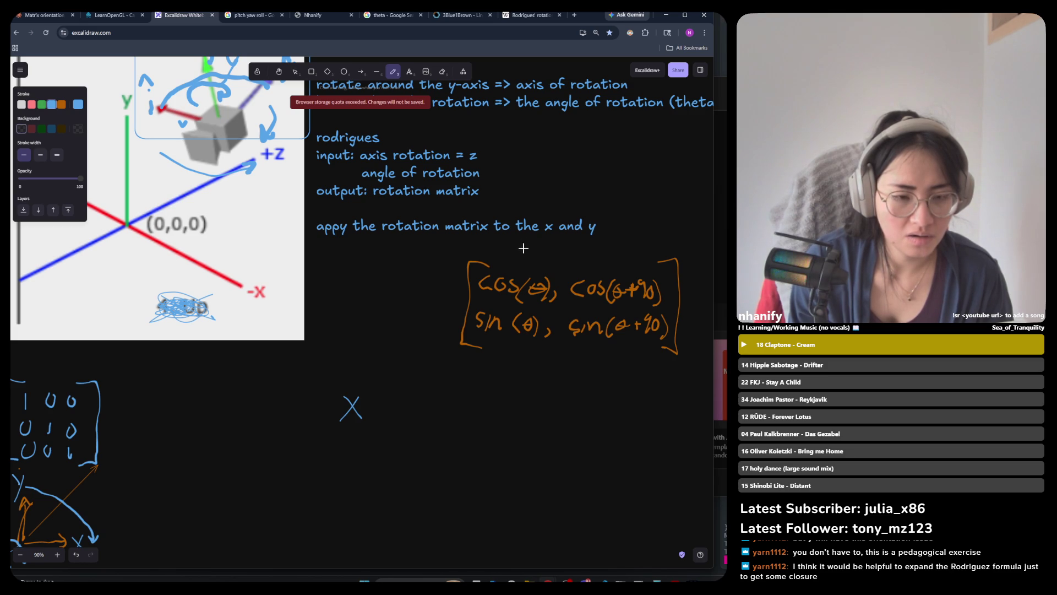
left_click_drag(513, 244, 529, 258)
left_click_drag(529, 244, 514, 260)
left_click_drag(609, 246, 608, 270)
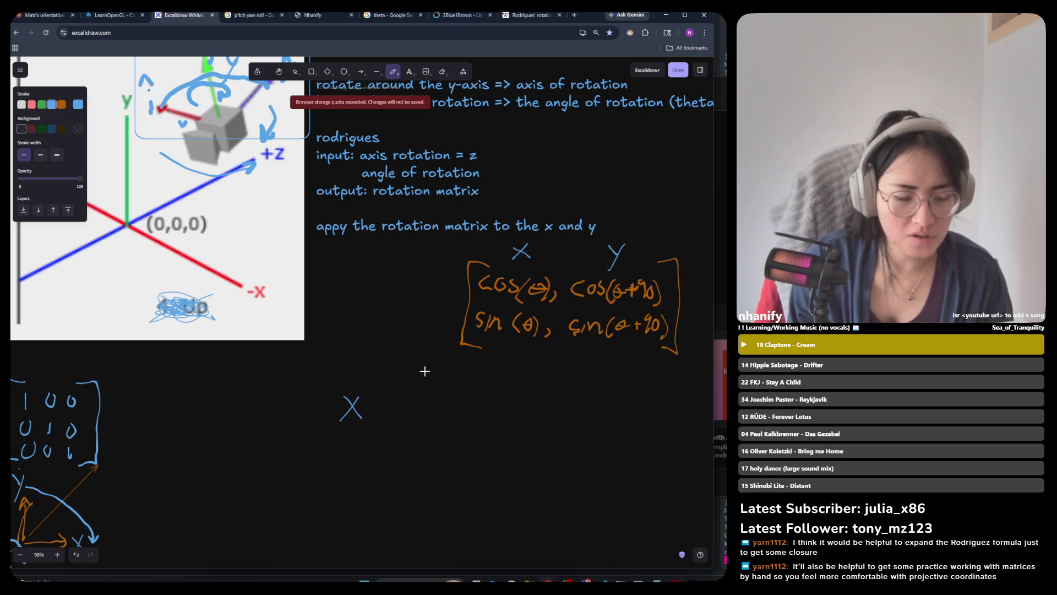
key("ctrl+z")
left_click_drag(618, 244, 598, 260)
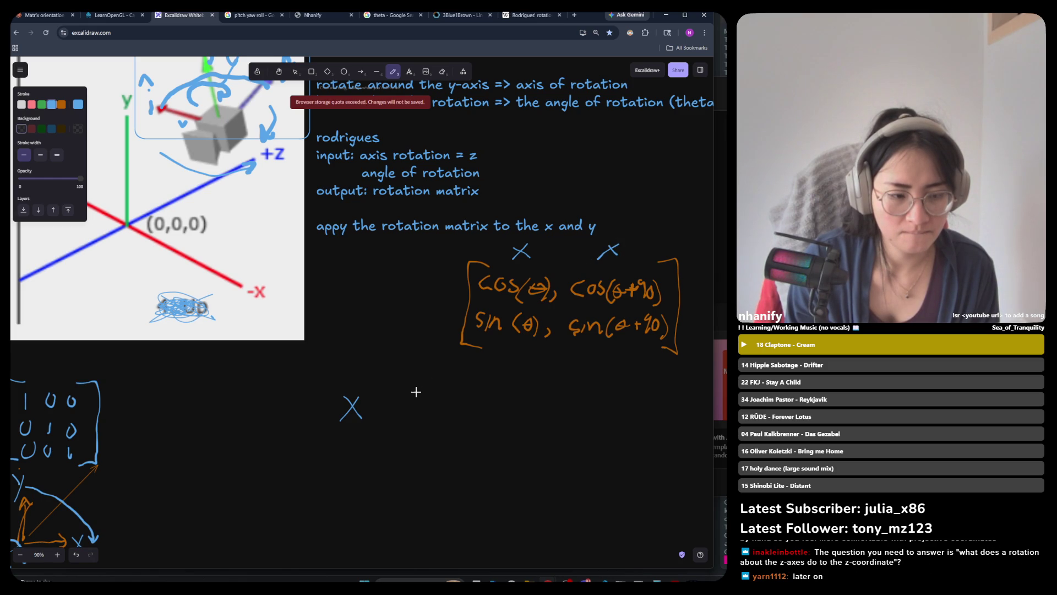
mouse_move(373, 383)
left_mouse_down()
mouse_move(371, 394)
mouse_move(399, 411)
mouse_move(436, 397)
left_mouse_up()
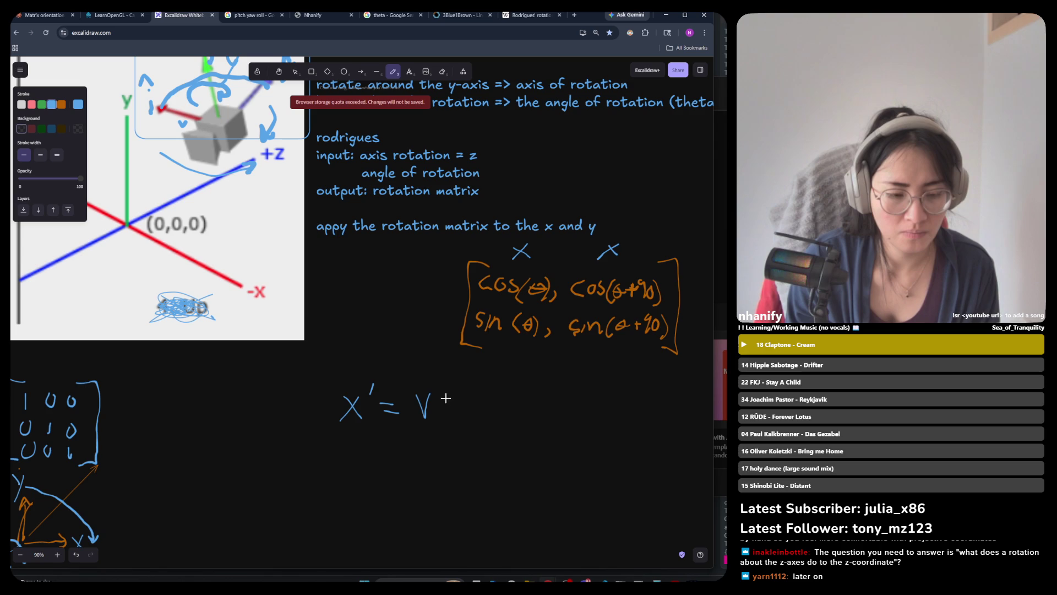
Extend the equation to X' = V·R·Vx, underline it, and label the left column Vx.
left_click(445, 406)
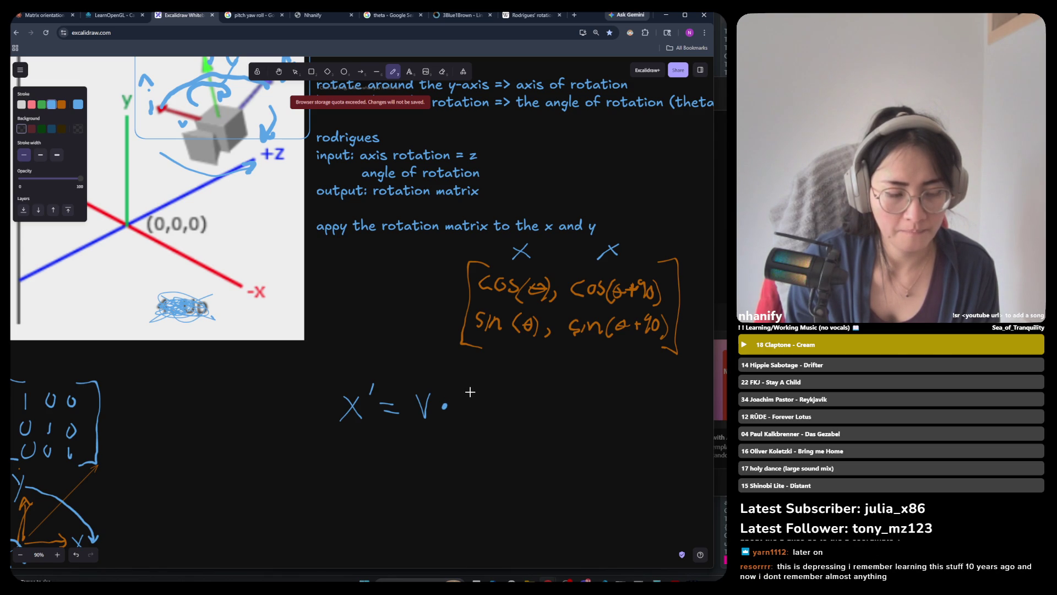
mouse_move(465, 392)
left_mouse_down()
mouse_move(465, 408)
mouse_move(491, 407)
left_mouse_up()
left_click(504, 402)
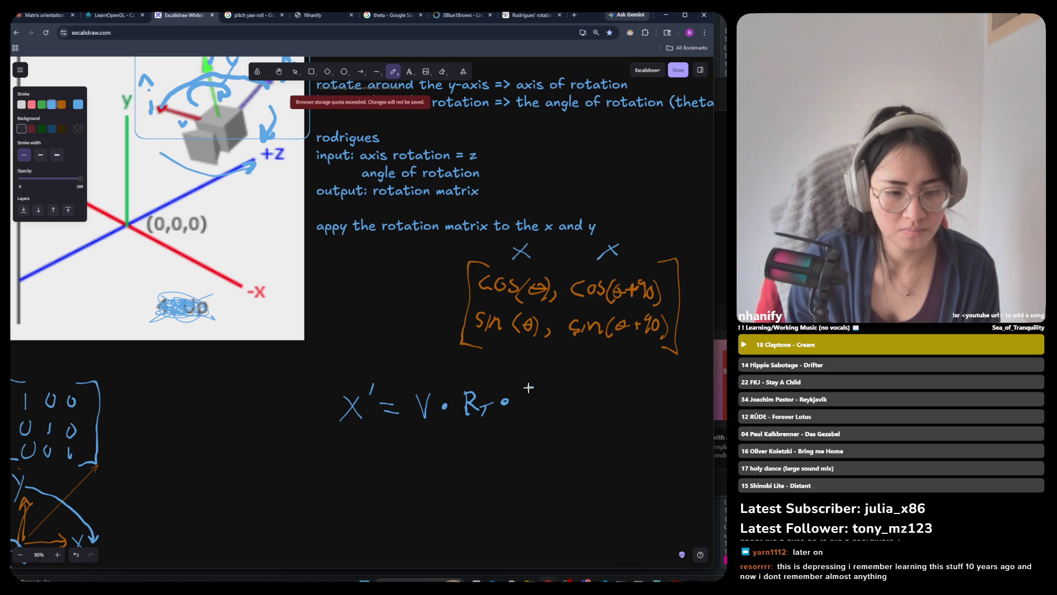
left_click_drag(528, 387, 544, 410)
left_click_drag(541, 389, 526, 408)
key("ctrl+z")
key("ctrl+z")
mouse_move(526, 397)
left_mouse_down()
mouse_move(541, 396)
mouse_move(562, 421)
mouse_move(549, 422)
left_mouse_up()
left_click_drag(319, 431, 610, 442)
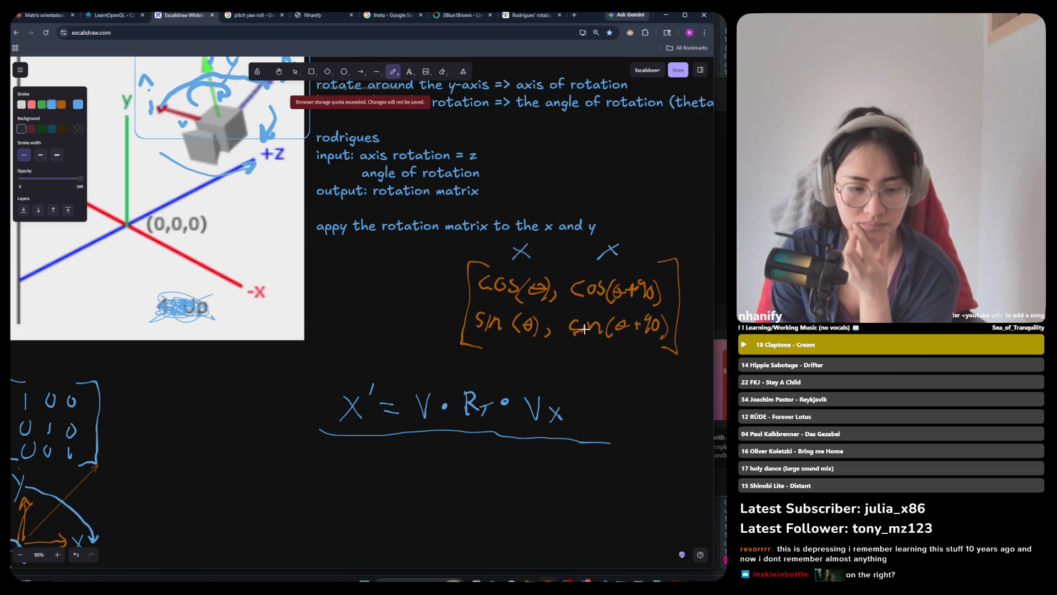
left_click_drag(492, 239, 507, 238)
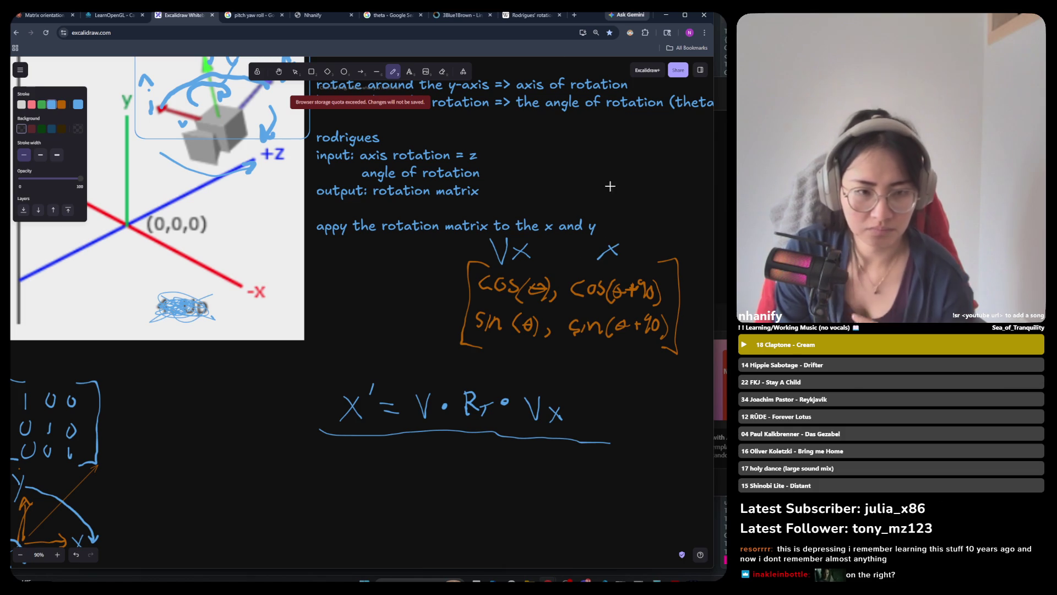
Delete the small x above the second matrix column and handwrite Vy in its place.
left_click(441, 71)
left_click_drag(435, 94, 610, 245)
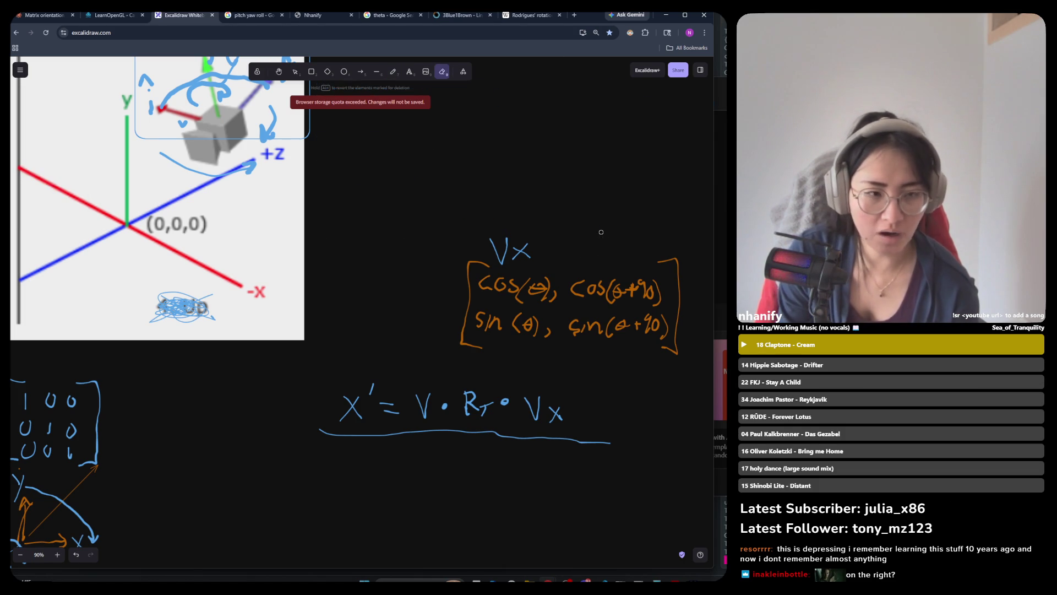
key("ctrl+z")
key("ctrl+shift+z")
key("ctrl+z")
left_click(295, 72)
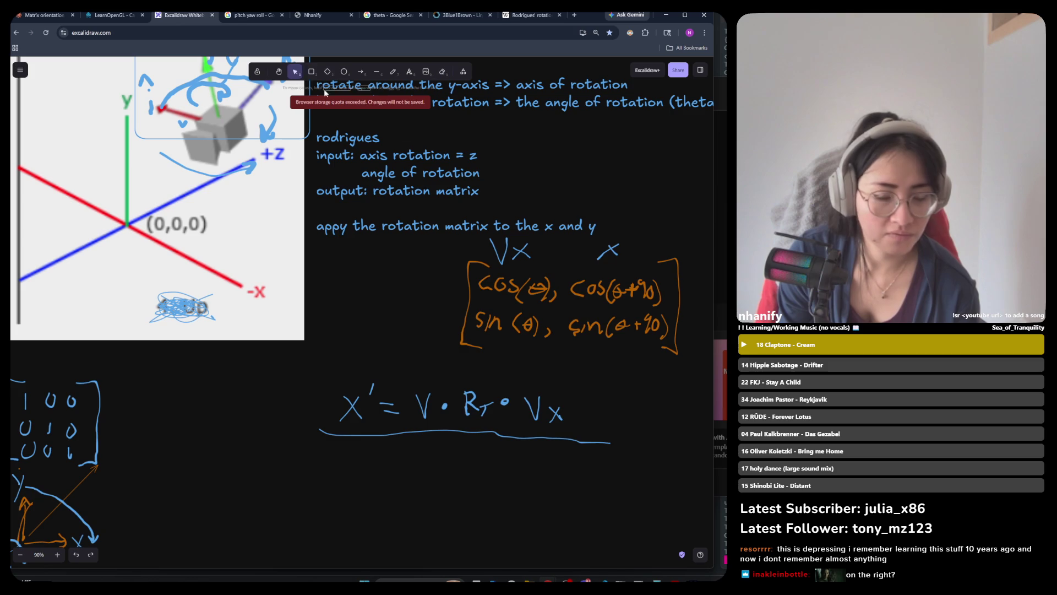
left_click(609, 253)
key("Delete")
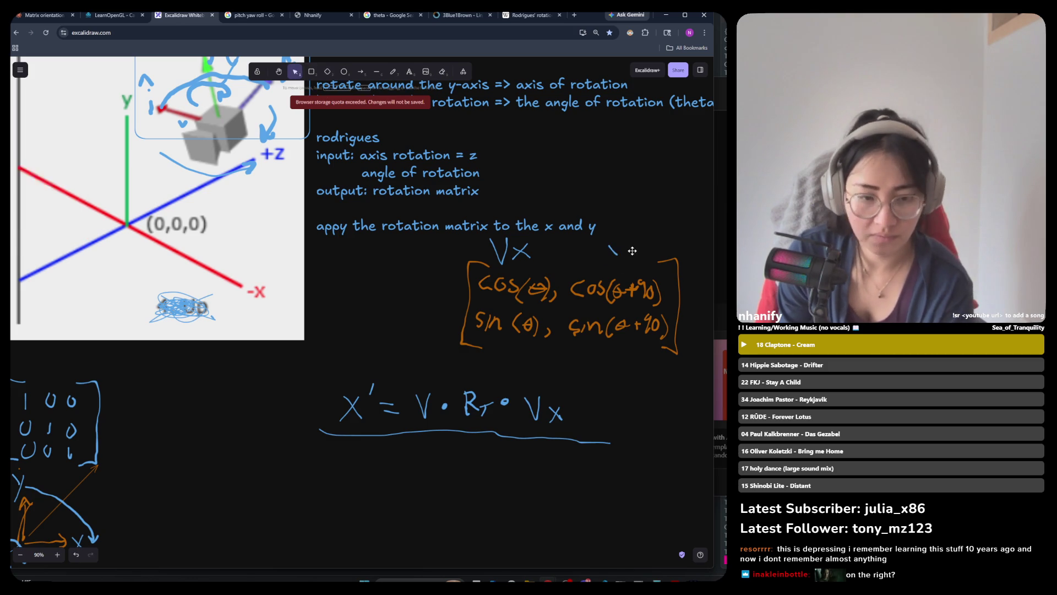
left_click(393, 72)
mouse_move(588, 243)
left_mouse_down()
mouse_move(596, 262)
mouse_move(602, 243)
mouse_move(613, 253)
mouse_move(610, 274)
left_mouse_up()
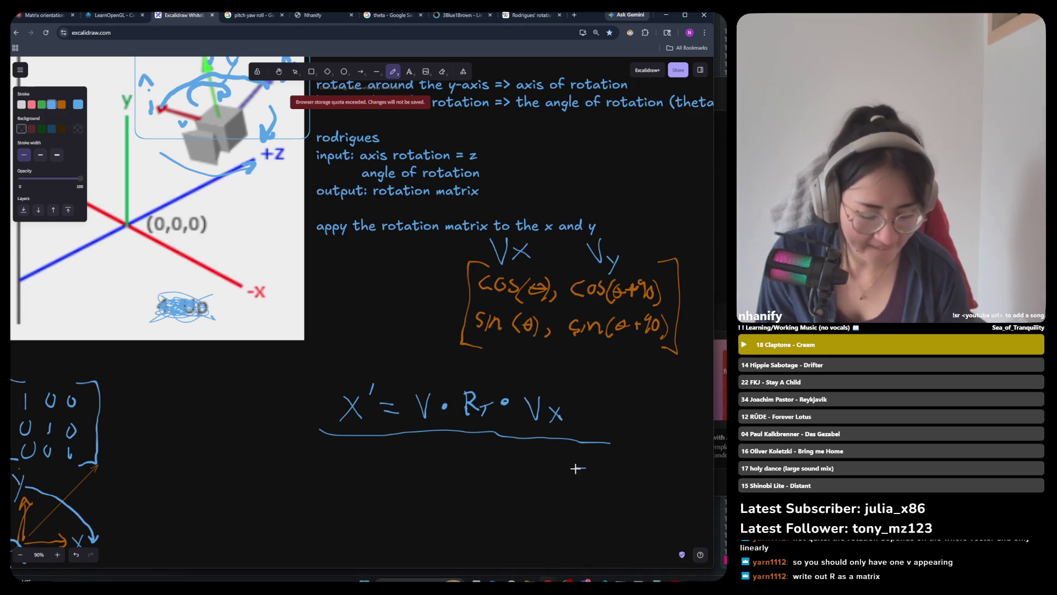
Paste the z-coordinate question, enlarge its font, and place it below the underlined formula.
type("The question you need to answer is \"what does a rotation about the z-axes do to the z-coordinate\"?")
left_click_drag(575, 469, 508, 377)
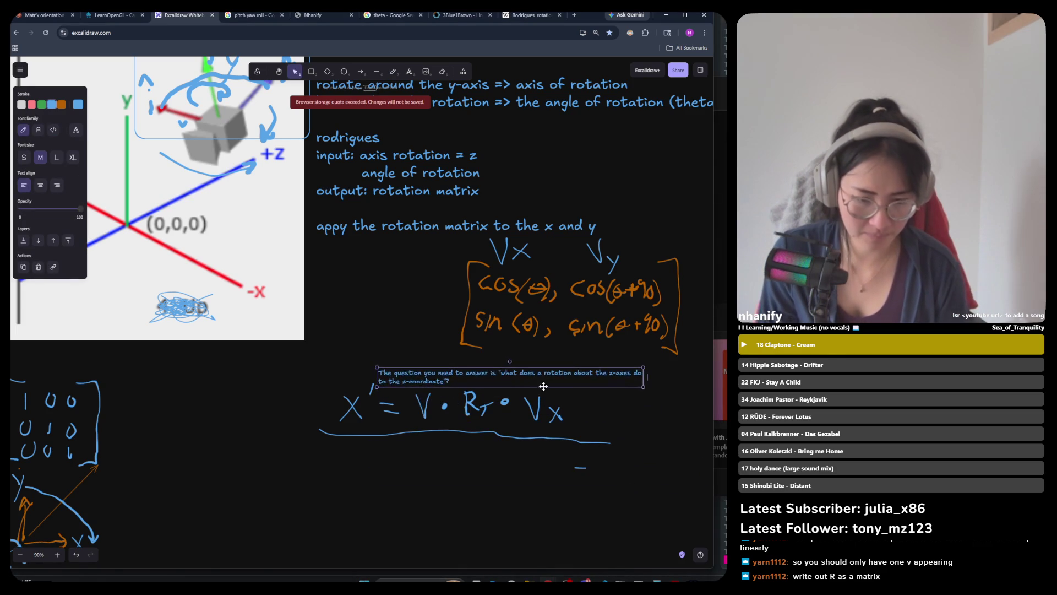
left_click(649, 394)
left_click(635, 379)
key("ctrl+shift+period")
key("ctrl+shift+period")
key("ctrl+shift+period")
mouse_move(635, 386)
left_mouse_down()
mouse_move(393, 458)
mouse_move(409, 474)
mouse_move(392, 466)
left_mouse_up()
left_click(422, 504)
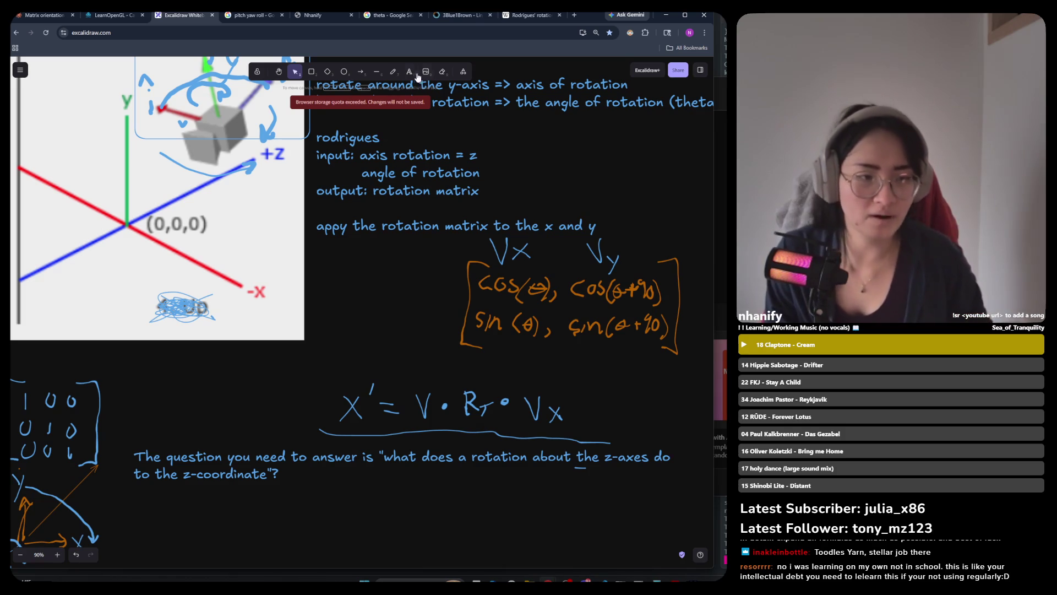
Select the trailing '· Vx' of the formula and delete it, leaving X' = V·R.
left_click(392, 72)
left_click(293, 74)
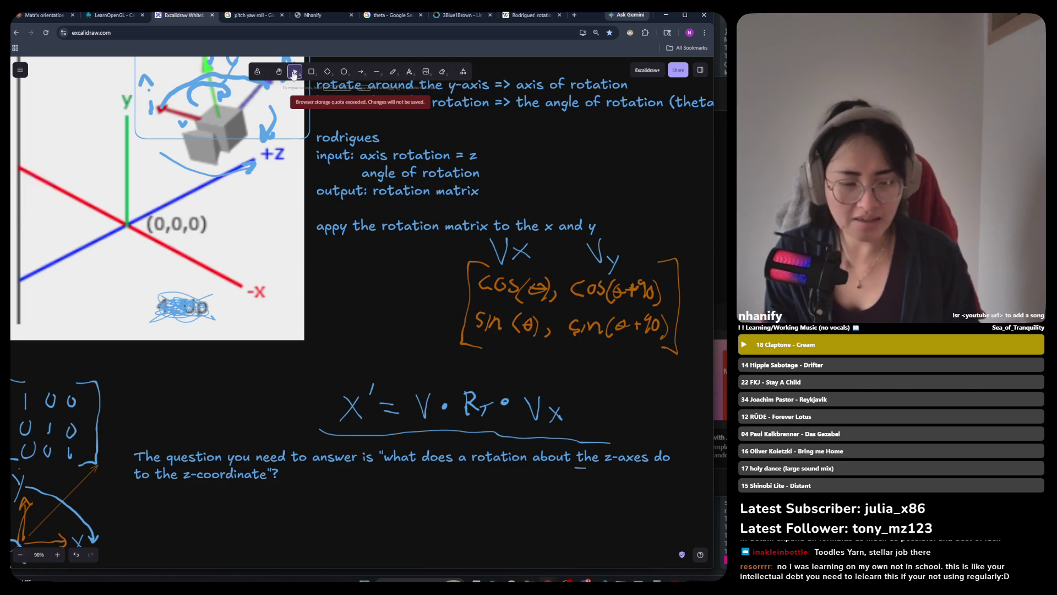
left_click_drag(576, 383, 500, 434)
key("Delete")
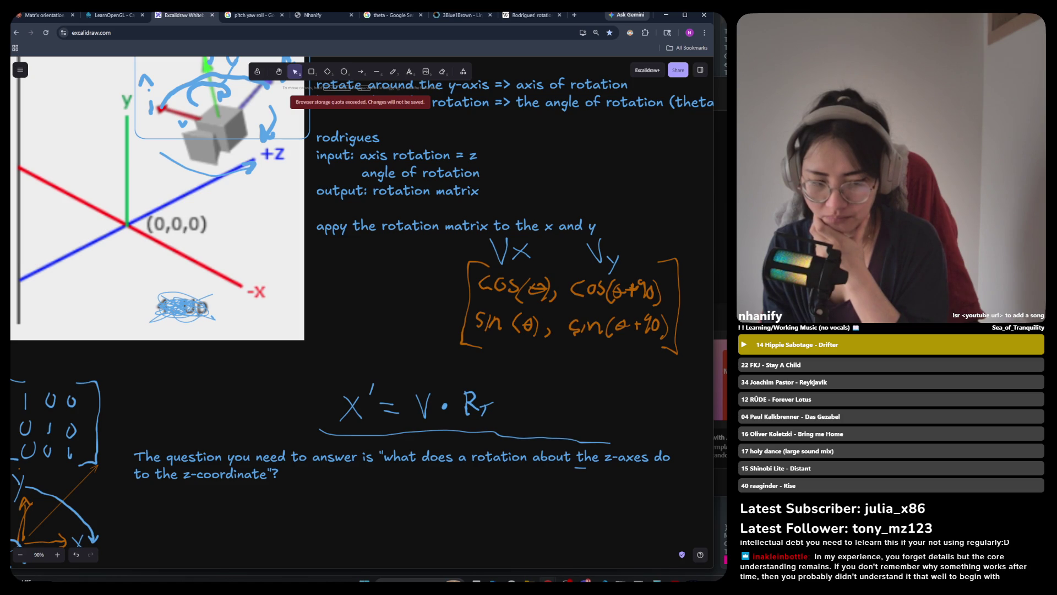
Erase the X at the start of the X' = V·R formula so V can be written there.
left_click(409, 72)
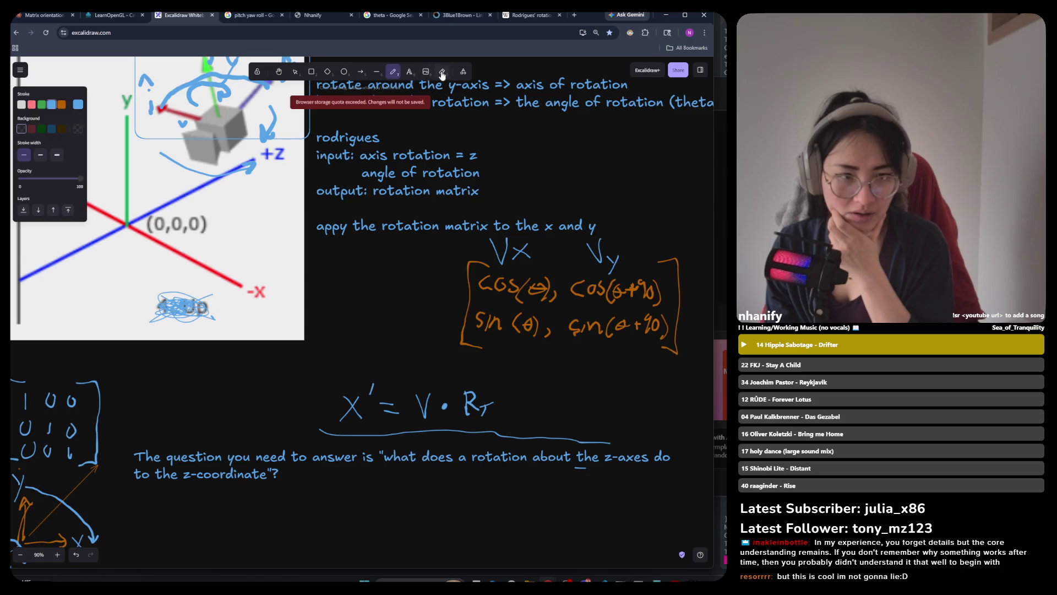
left_click(442, 72)
mouse_move(344, 416)
left_mouse_down()
mouse_move(352, 395)
mouse_move(360, 402)
left_mouse_up()
left_click(393, 71)
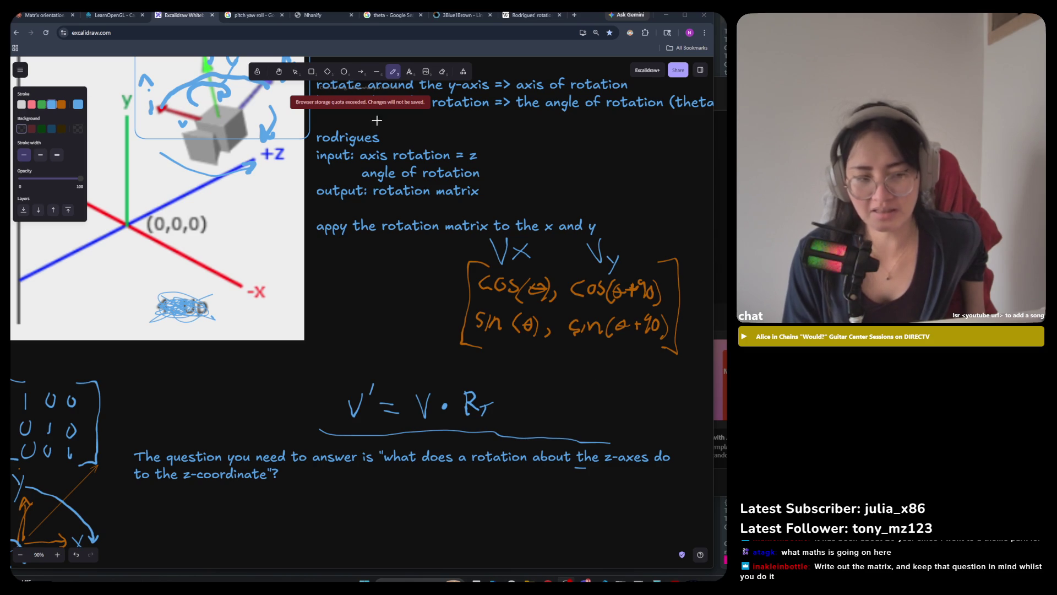
Hand-draw a blue curved arrow over the Vy label, sweeping off to the right.
mouse_move(667, 244)
left_mouse_down()
mouse_move(598, 242)
mouse_move(618, 264)
left_mouse_up()
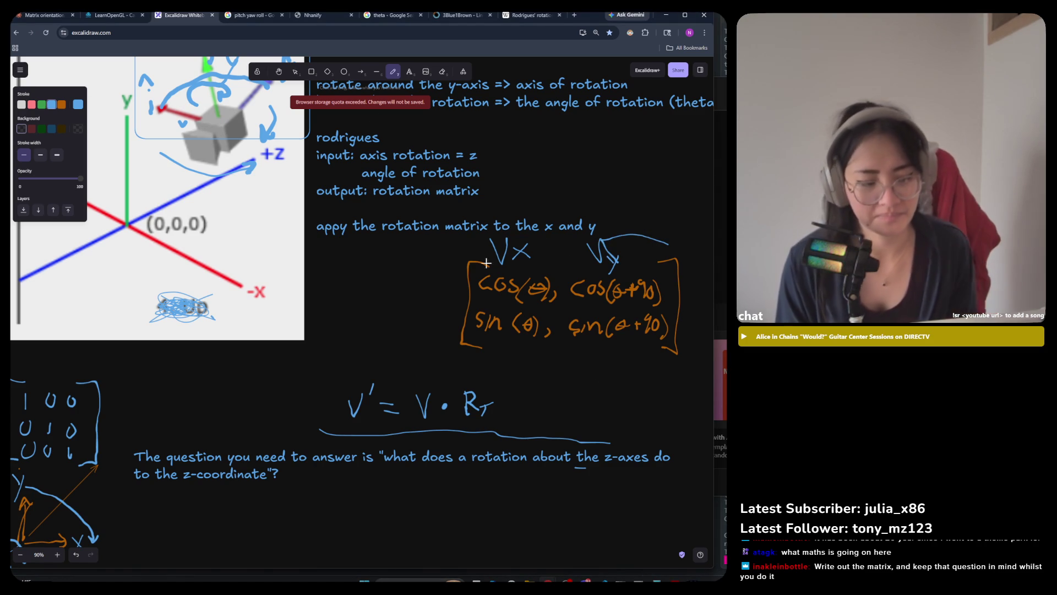
scroll(554, 215, "down", 3)
Draw a blue freehand loop around the cos/sin rotation matrix and its Vx, Vy labels.
scroll(554, 215, "up", 3)
scroll(570, 251, "down", 3)
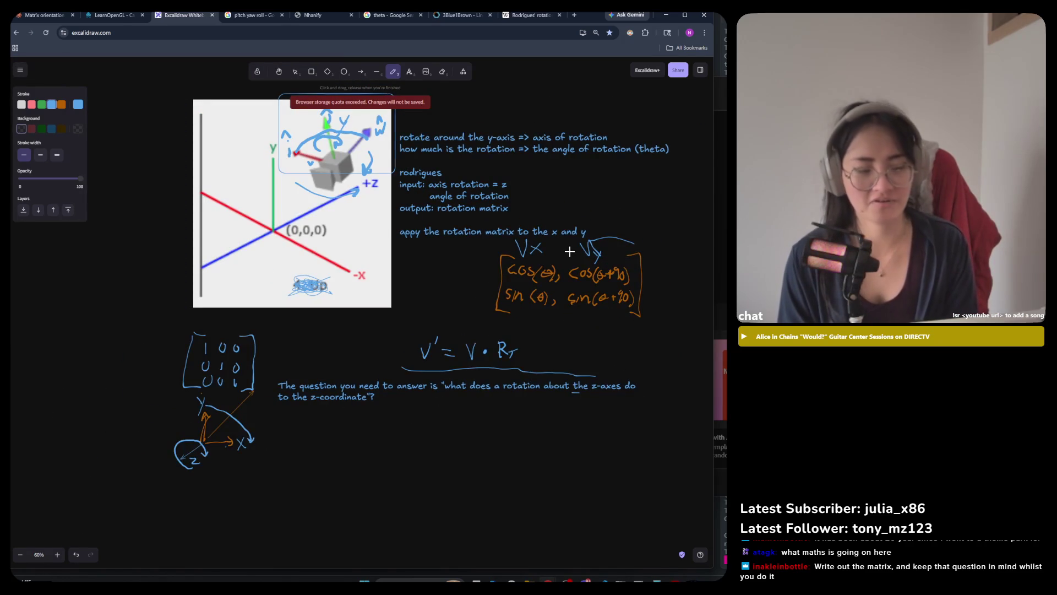
scroll(202, 456, "up", 5)
right_click(205, 452)
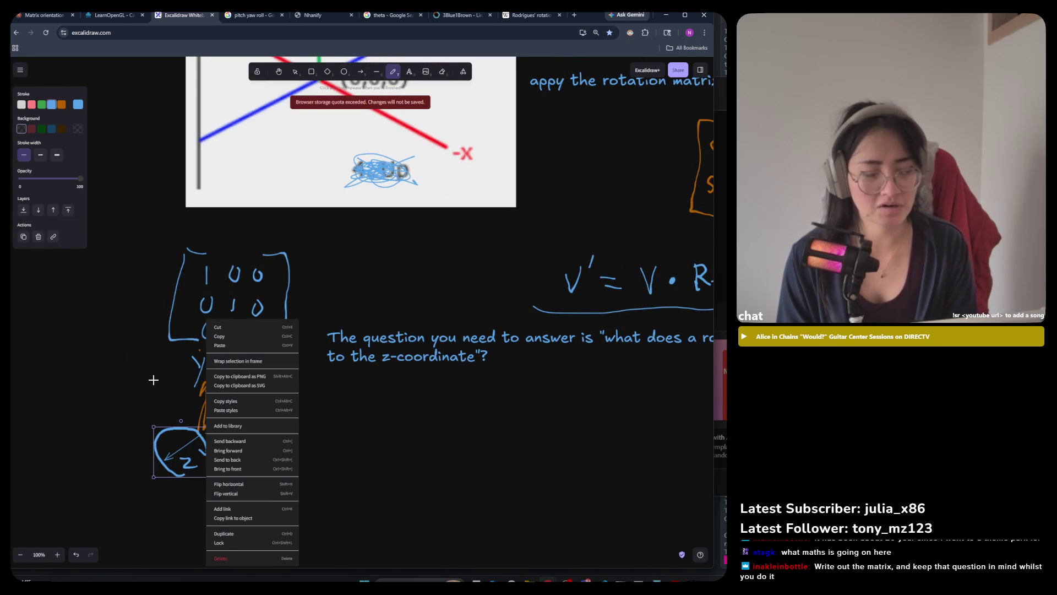
left_click(181, 379)
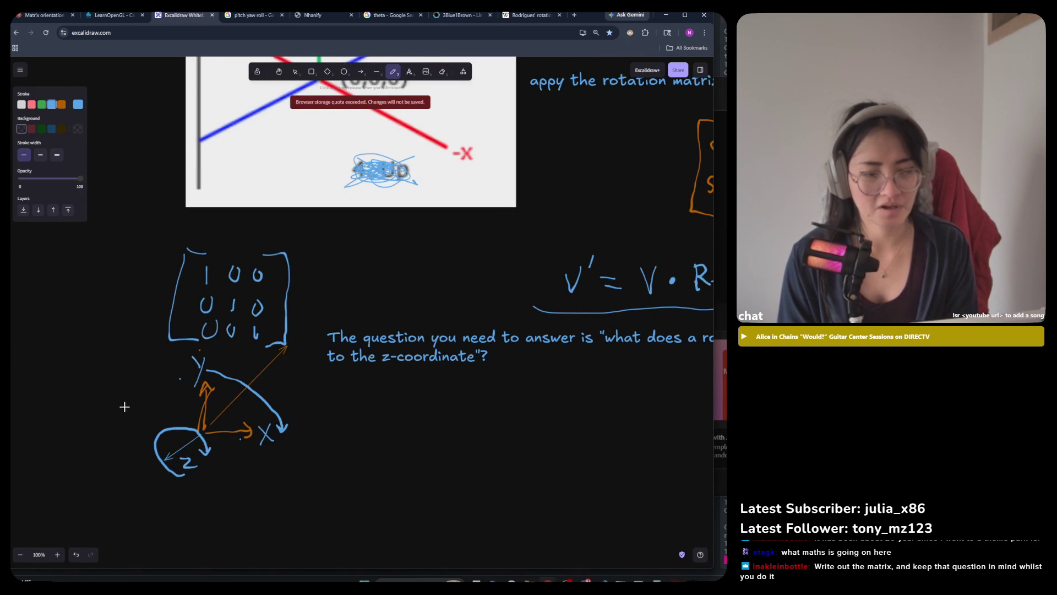
scroll(162, 398, "down", 5)
scroll(359, 335, "up", 5)
scroll(669, 279, "right", 2)
mouse_move(670, 279)
left_mouse_down()
mouse_move(349, 302)
mouse_move(696, 221)
left_mouse_up()
Draw a long wavy blue line from the Vy label up toward the typed rotation notes.
scroll(606, 231, "down", 3)
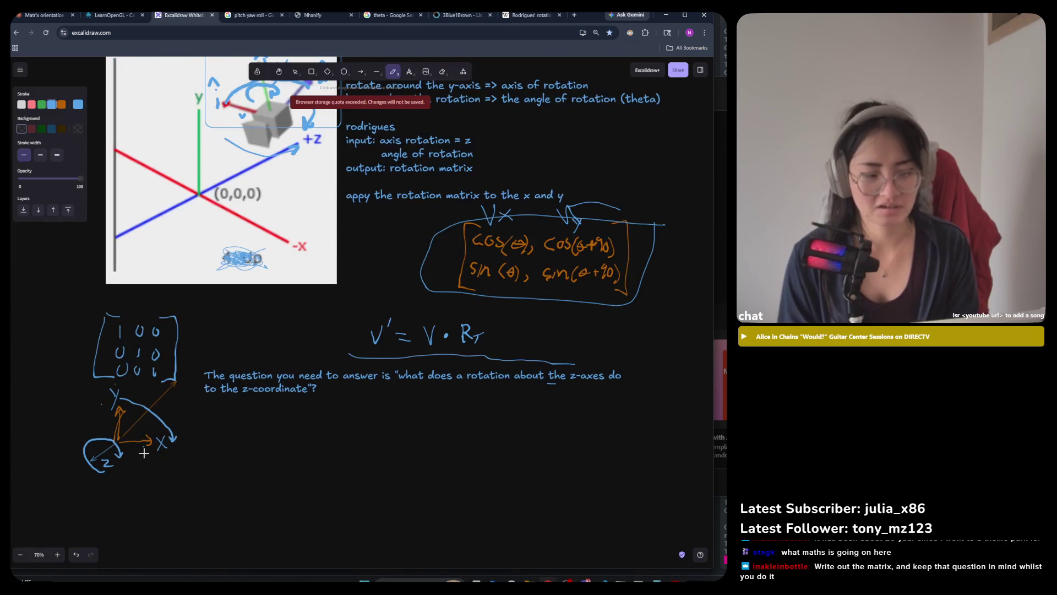
scroll(166, 446, "up", 2)
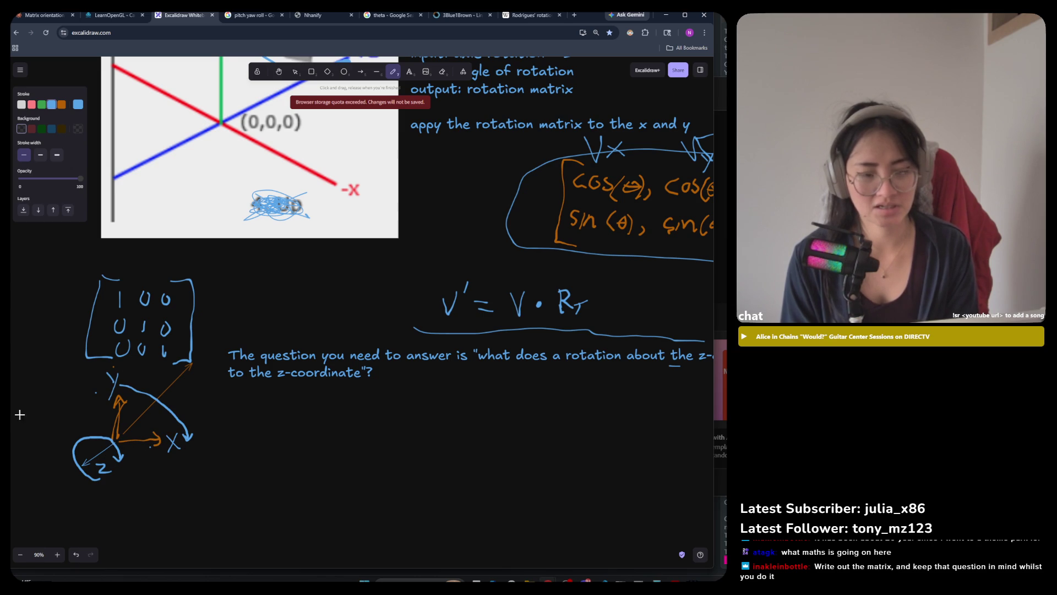
scroll(23, 412, "down", 3)
scroll(376, 301, "up", 2)
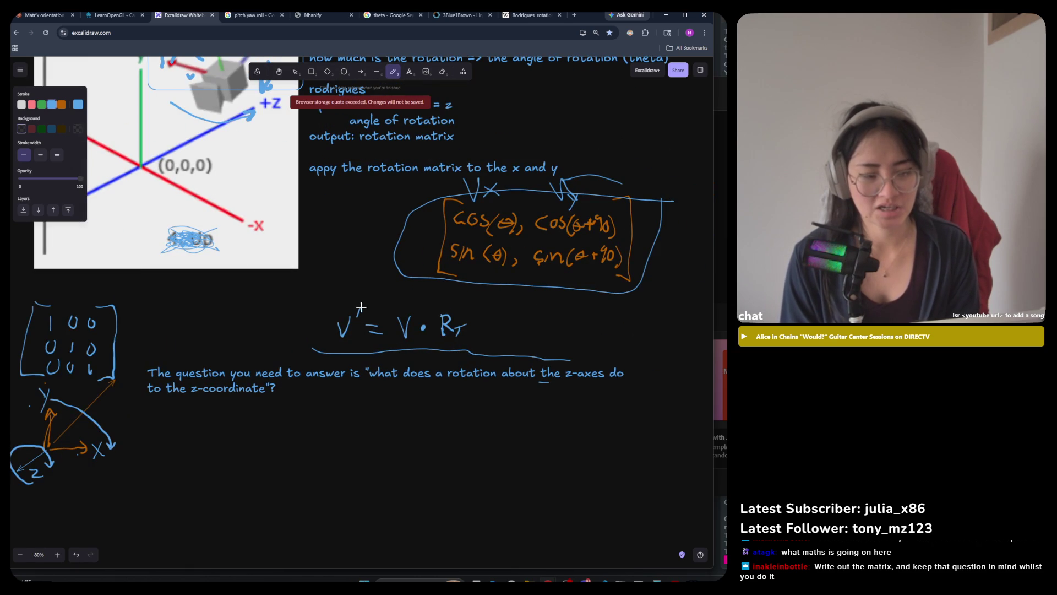
scroll(411, 375, "down", 2)
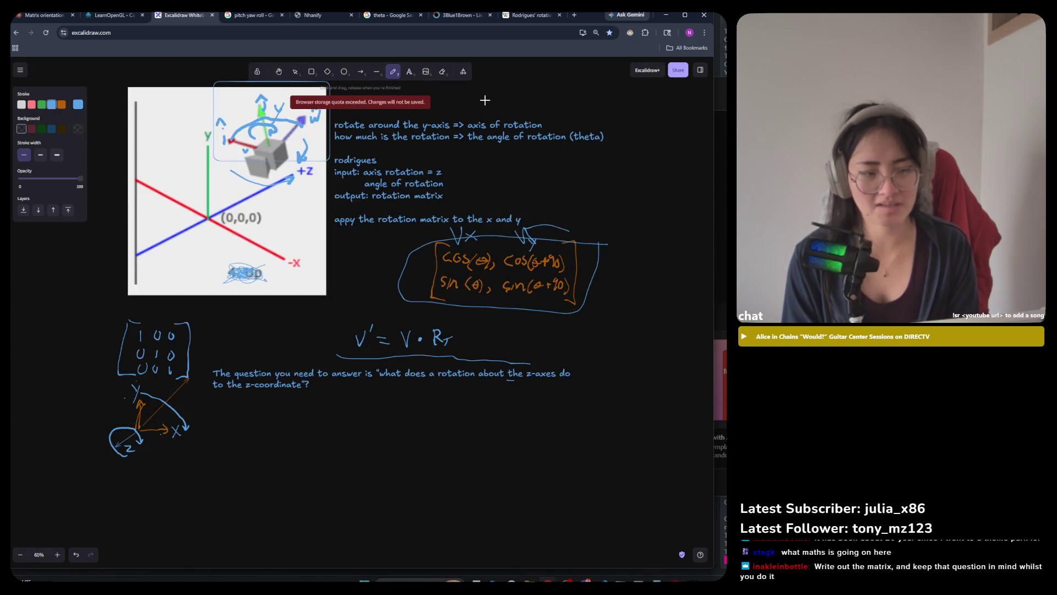
scroll(484, 101, "up", 1)
mouse_move(645, 127)
left_mouse_down()
mouse_move(646, 187)
mouse_move(512, 209)
mouse_move(531, 240)
left_mouse_up()
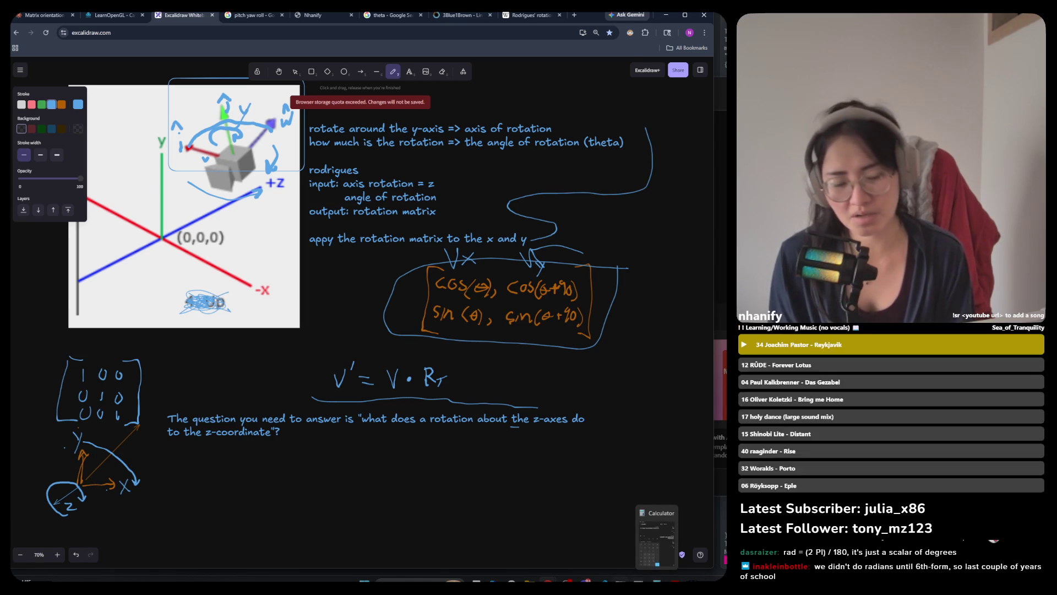
Switch from the OpenGL rotating-cube window back to the Excalidraw rotation-notes board.
left_click(657, 539)
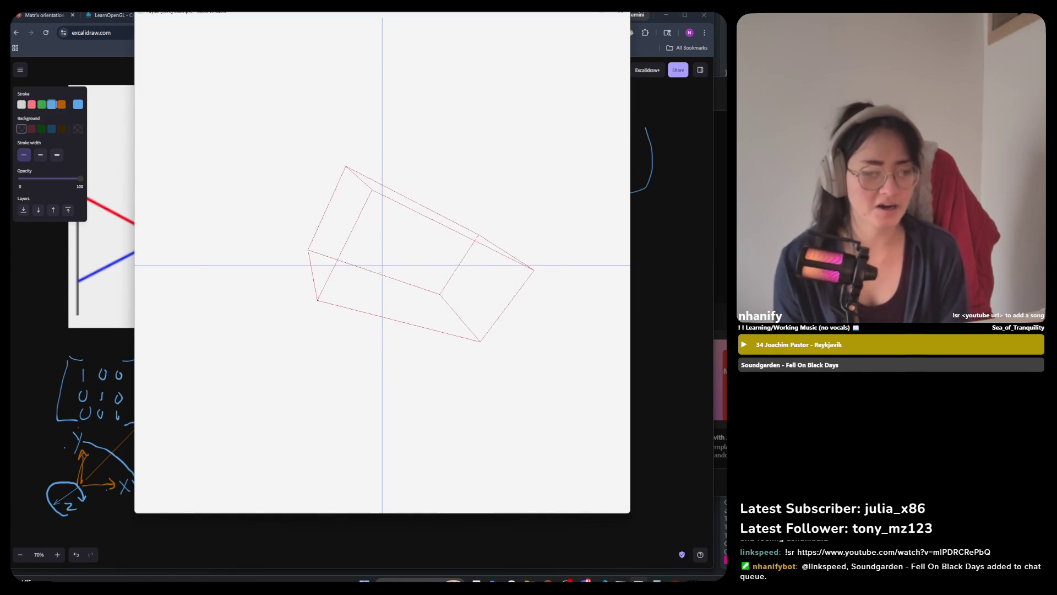
left_click(97, 514)
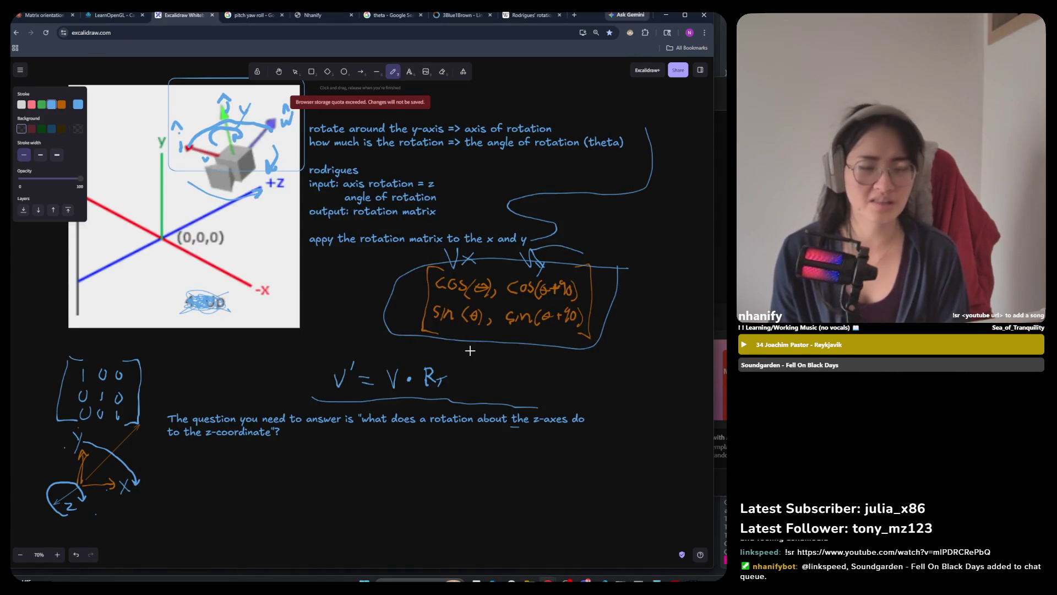
scroll(469, 351, "down", 5)
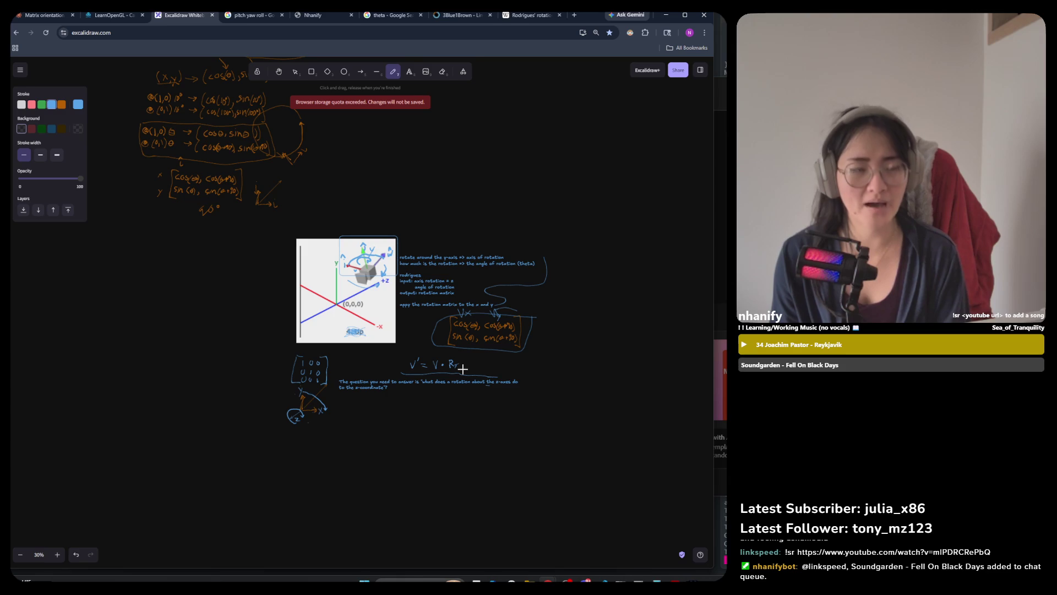
scroll(463, 369, "down", 3)
scroll(349, 281, "up", 6)
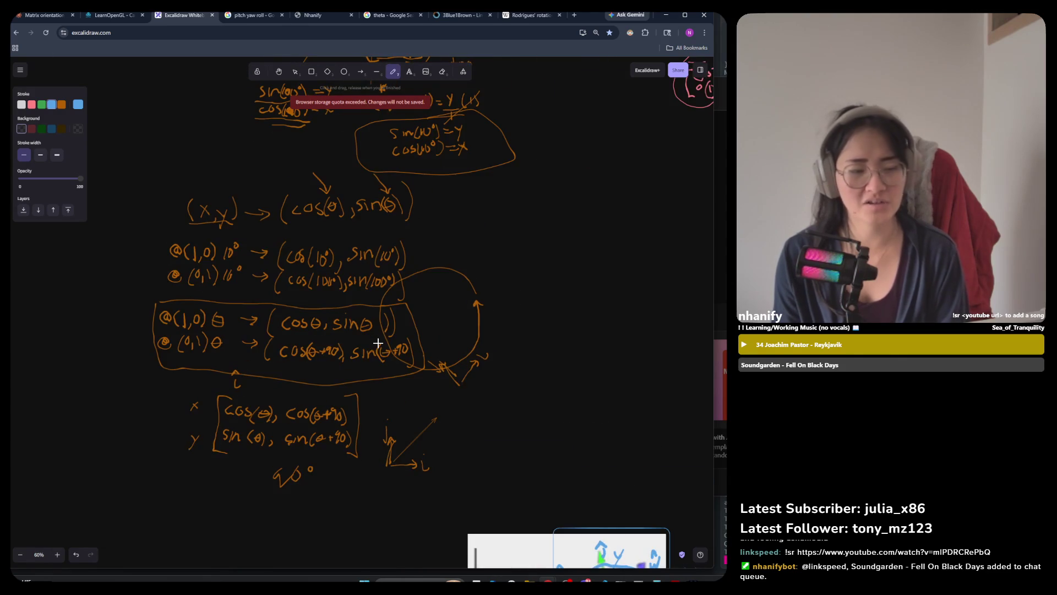
scroll(388, 383, "down", 4)
scroll(370, 163, "up", 3)
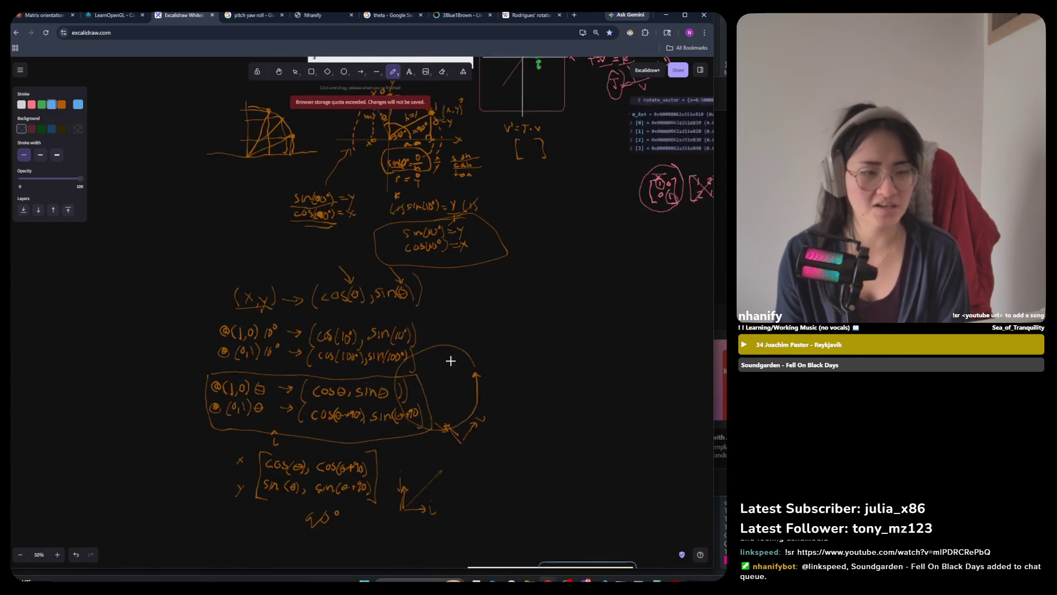
scroll(419, 132, "up", 6)
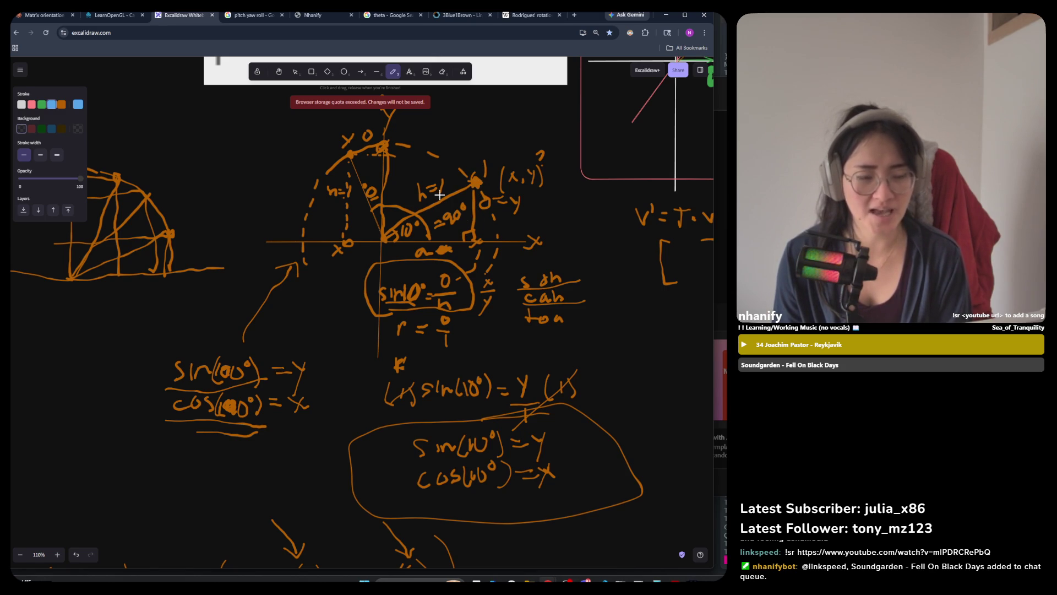
scroll(442, 197, "down", 8)
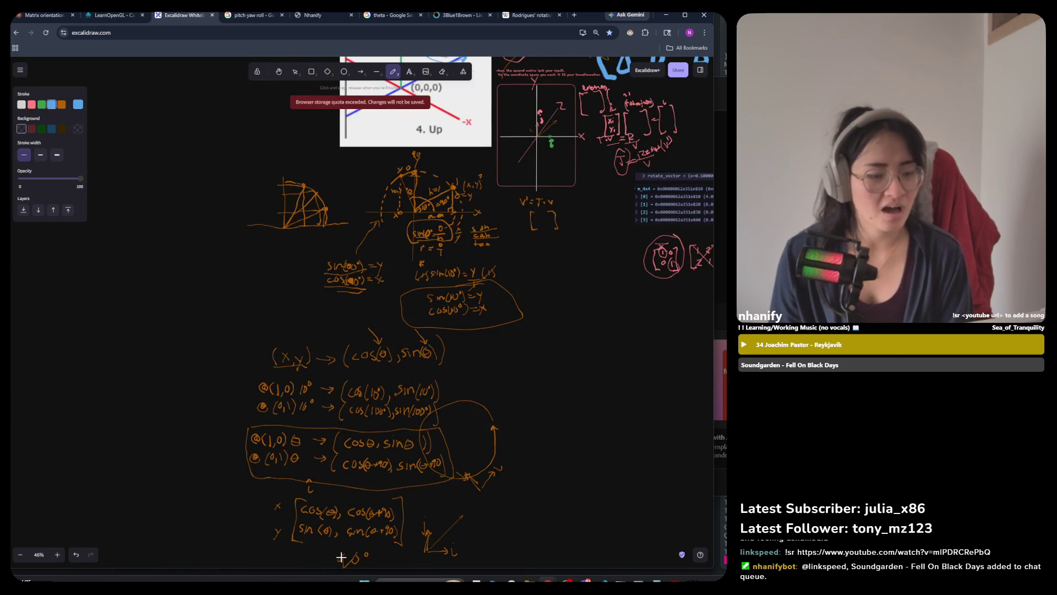
scroll(330, 440, "up", 5)
scroll(336, 281, "down", 1)
scroll(336, 281, "down", 3)
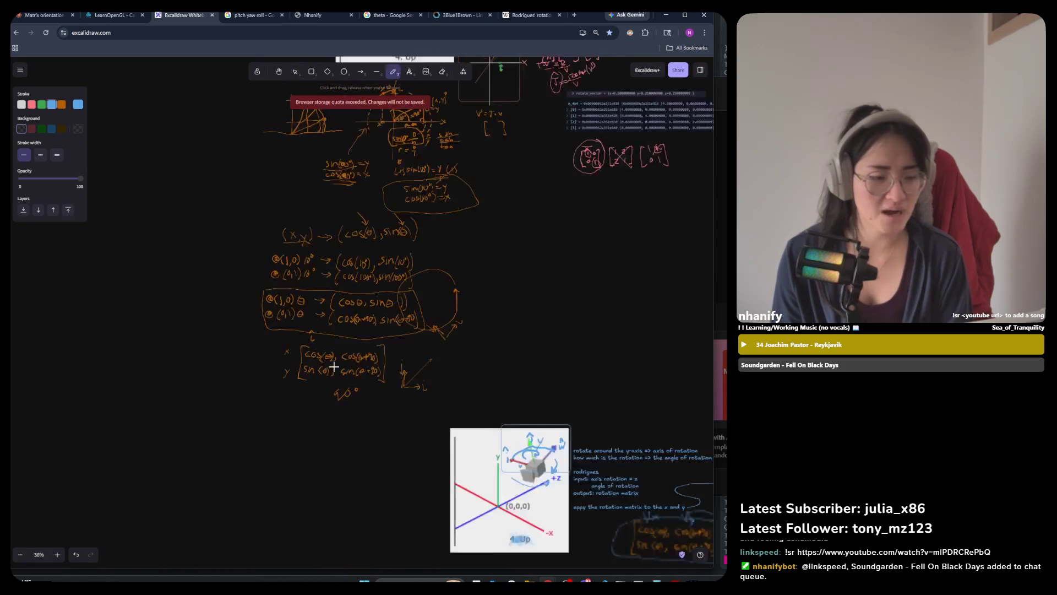
scroll(331, 369, "up", 2)
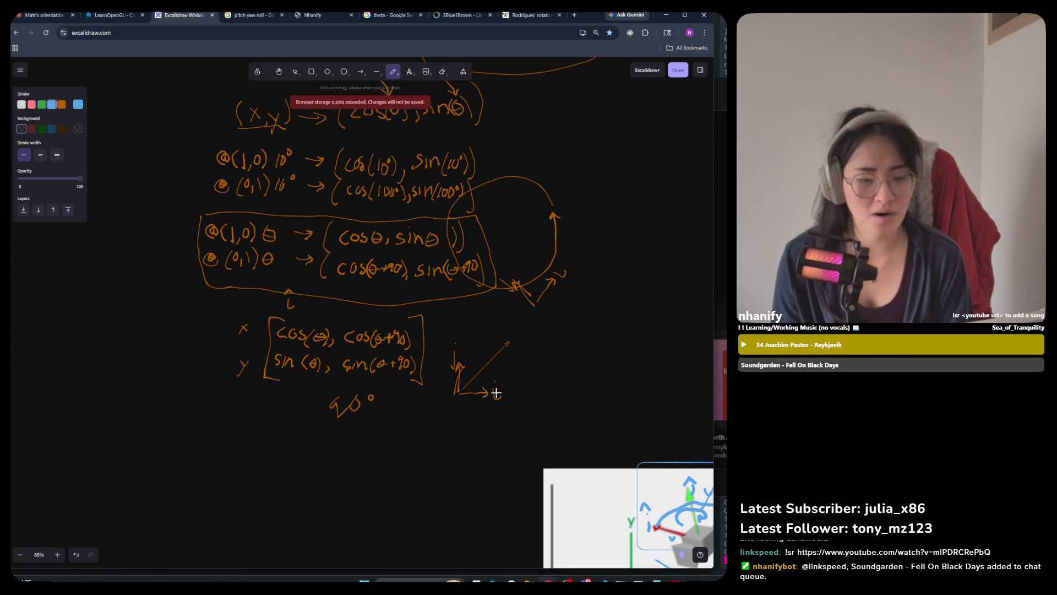
scroll(250, 304, "down", 3)
scroll(286, 276, "down", 5)
scroll(385, 358, "right", 3)
scroll(428, 380, "up", 2)
scroll(429, 379, "down", 4)
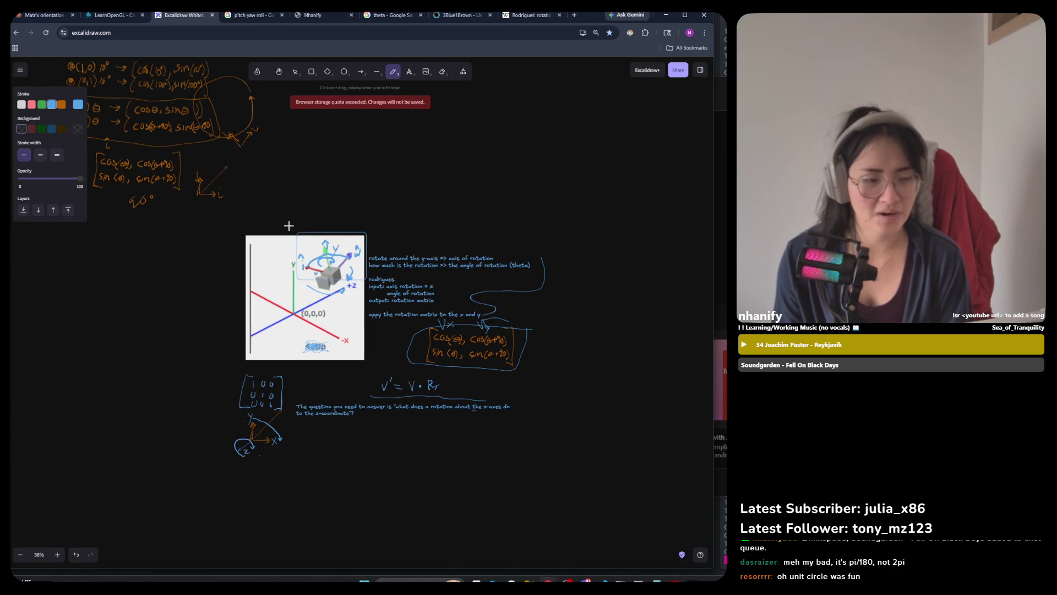
scroll(291, 229, "up", 3)
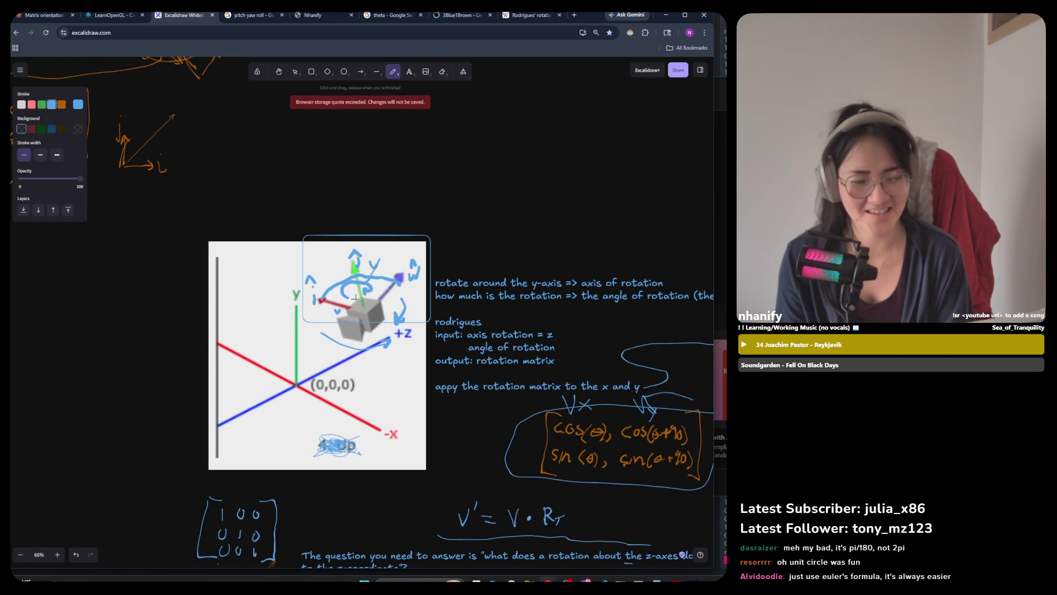
scroll(440, 331, "down", 2)
scroll(551, 386, "right", 1)
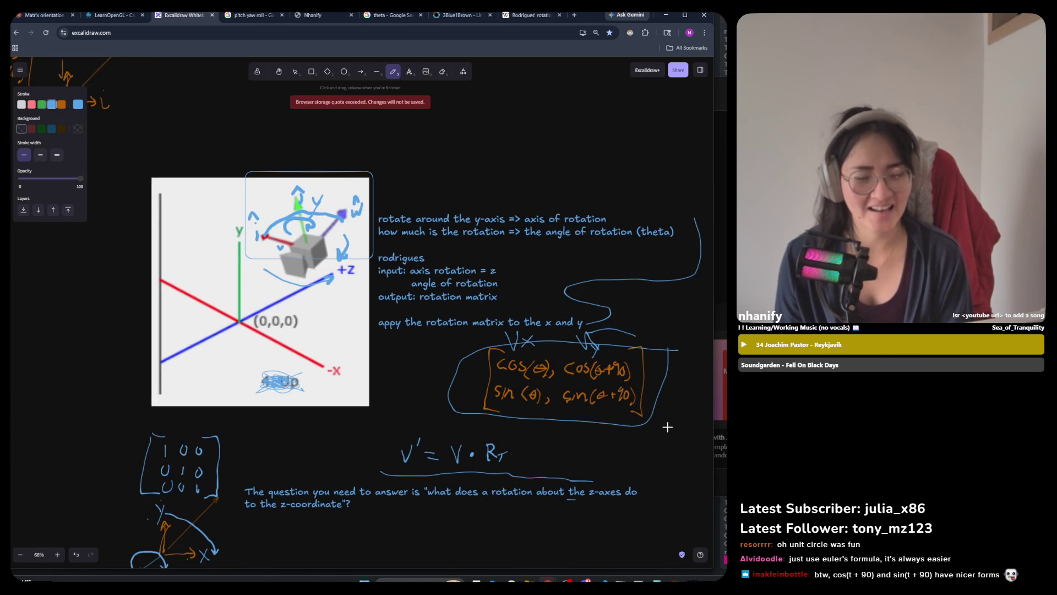
scroll(667, 426, "up", 1)
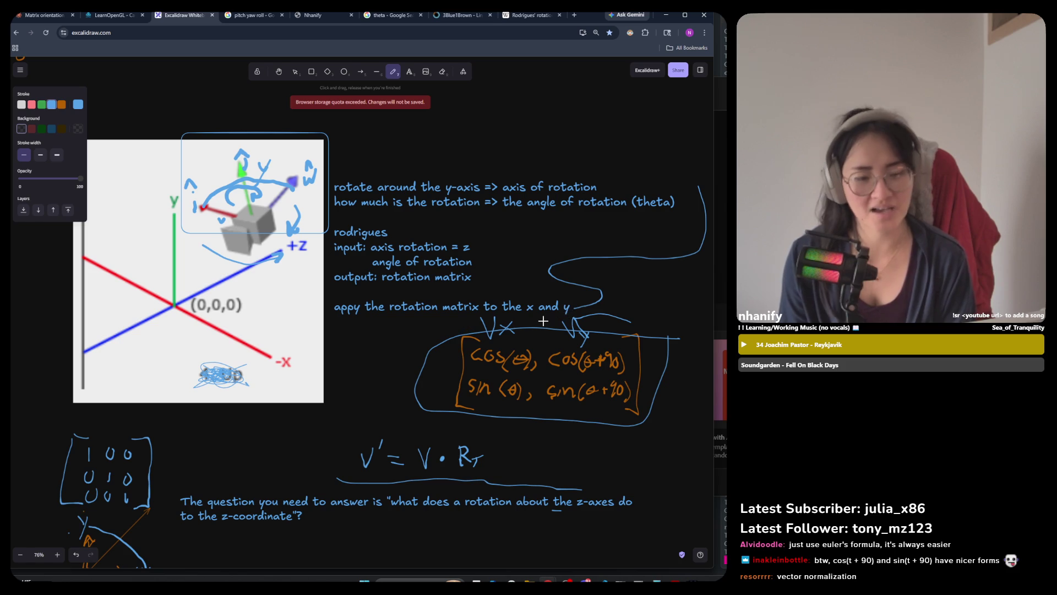
scroll(499, 227, "down", 3)
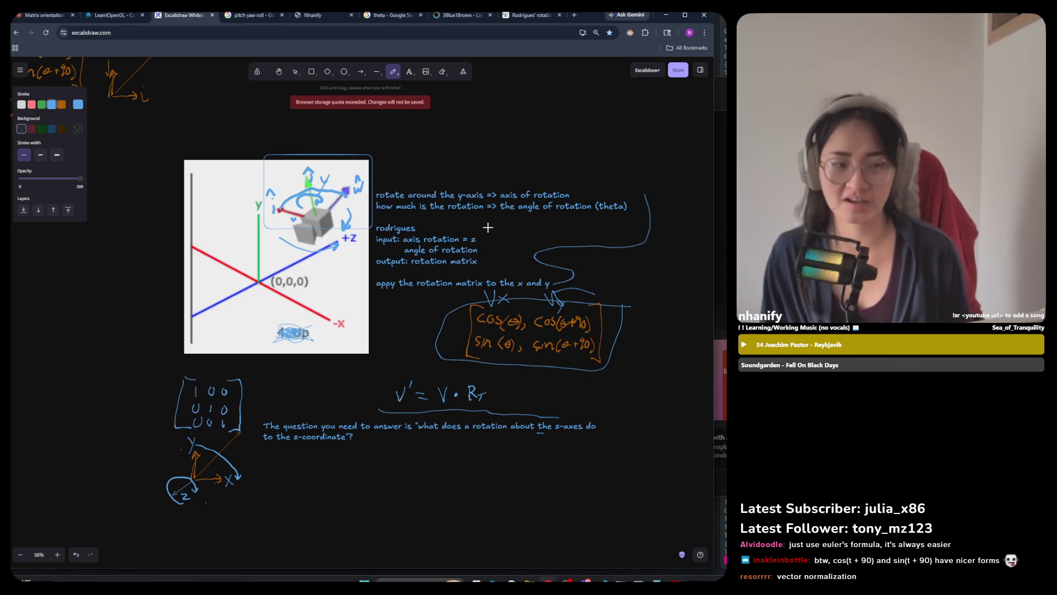
scroll(503, 361, "down", 5)
scroll(294, 274, "up", 3, "ctrl")
left_click_drag(357, 254, 369, 254)
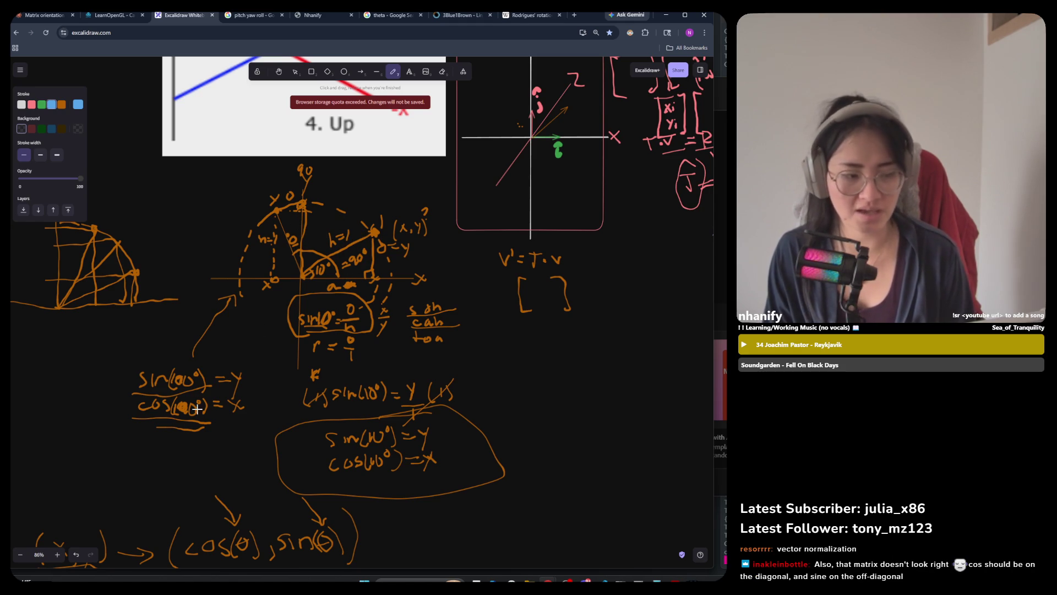
Draw a blue freehand loop around the sin(90°) = y line.
mouse_move(206, 362)
left_mouse_down()
mouse_move(113, 382)
mouse_move(142, 405)
left_mouse_up()
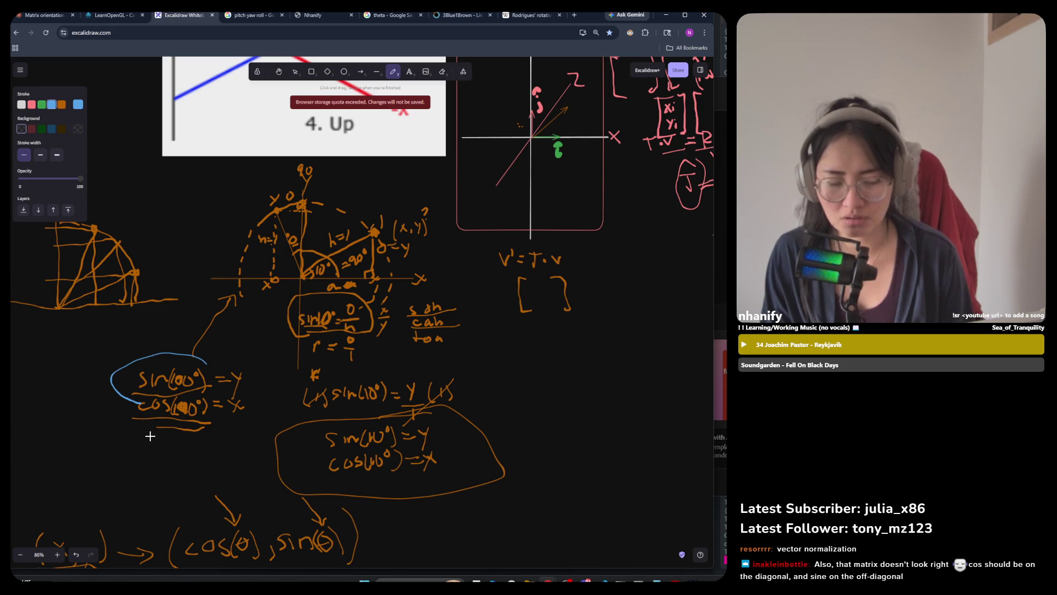
Undo the blue loop drawn around the sin(90°) = y line with Ctrl+Z.
key("ctrl+z")
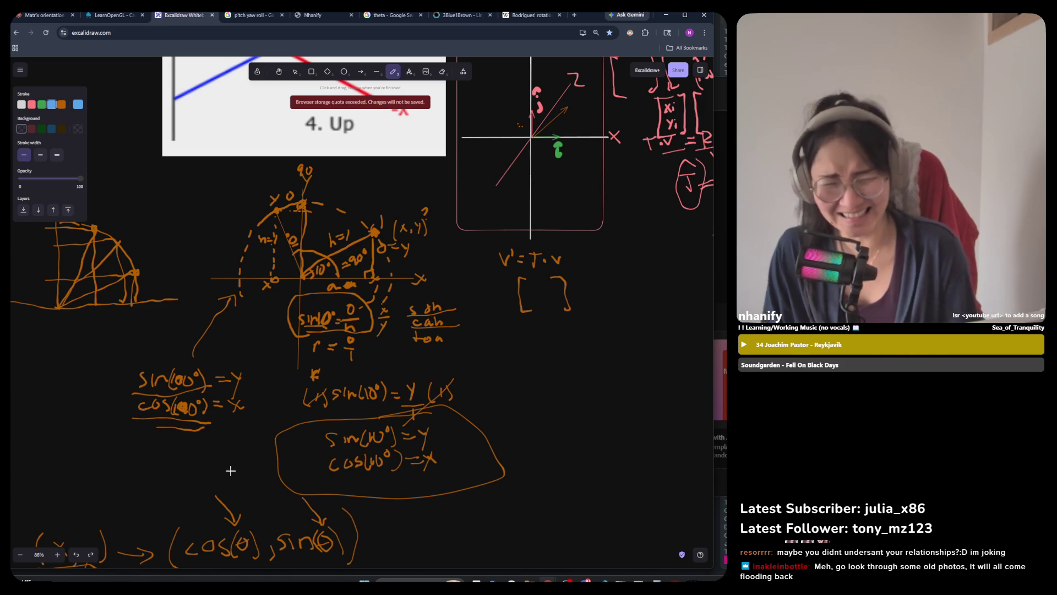
scroll(351, 223, "down", 5, "ctrl")
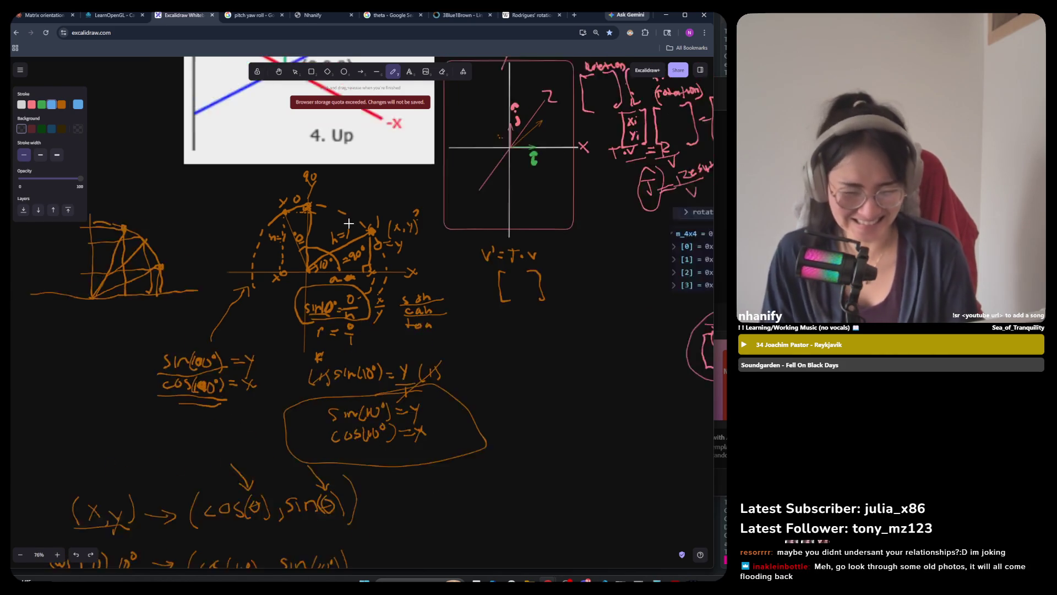